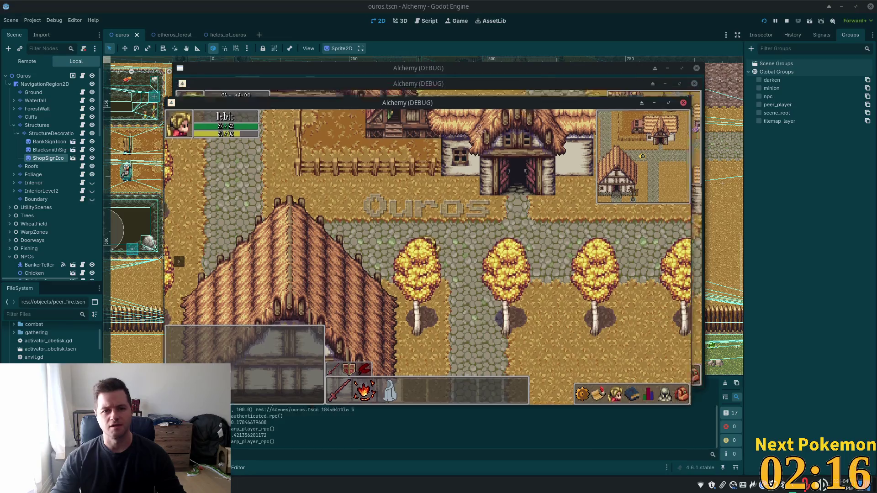
Step: Raise the second Alchemy debug window, play into the autumn forest, then stop the run with F8
{"action": "left_click", "coordinate": [424, 73]}
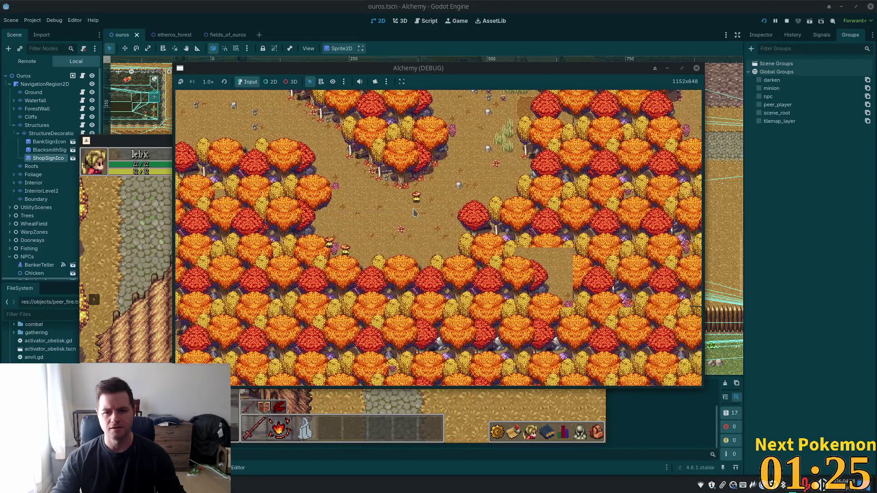
{"action": "key", "text": "F8"}
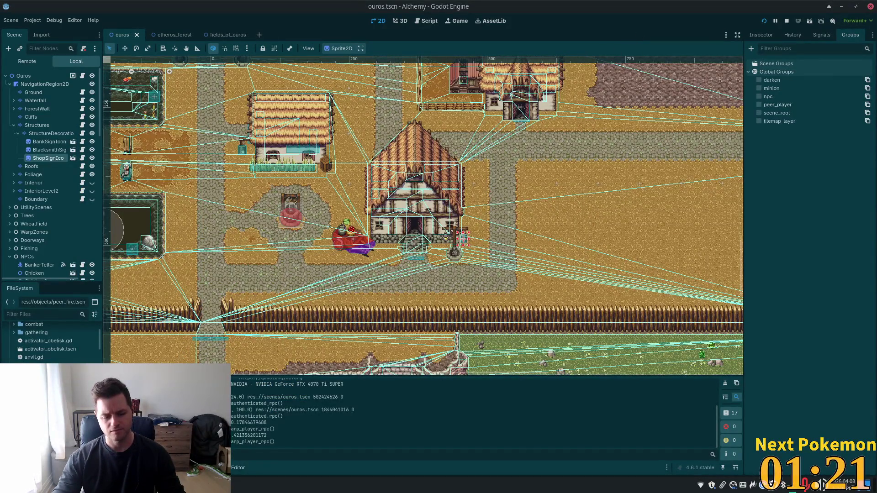
Step: Dismiss the Whisker menu, check the terminal's finished git push, and return to the editor
{"action": "key", "text": "super"}
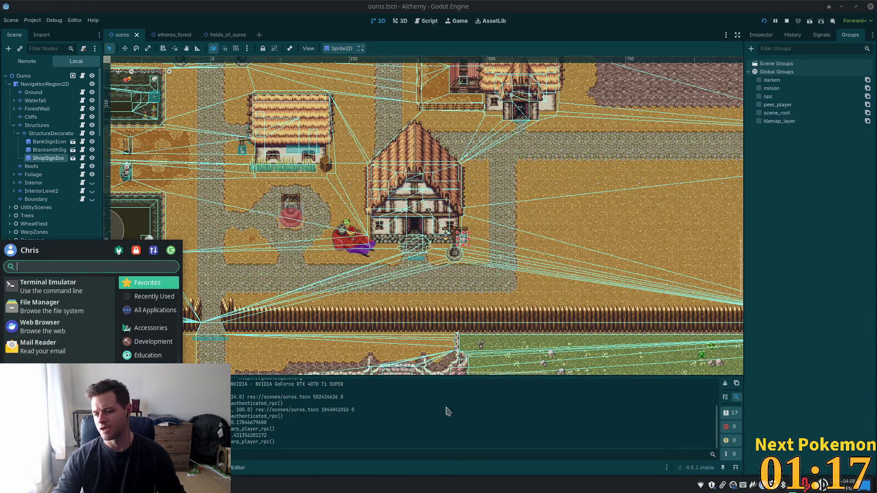
{"action": "key", "text": "Escape"}
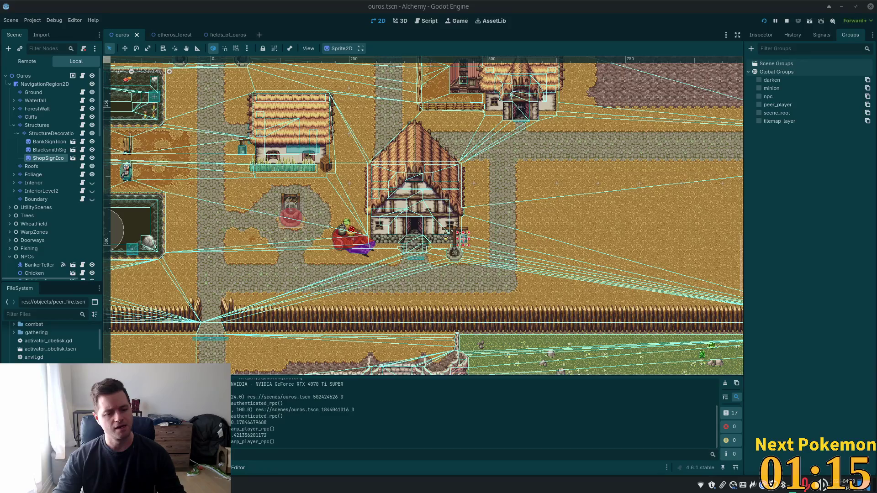
{"action": "key", "text": "alt+Tab"}
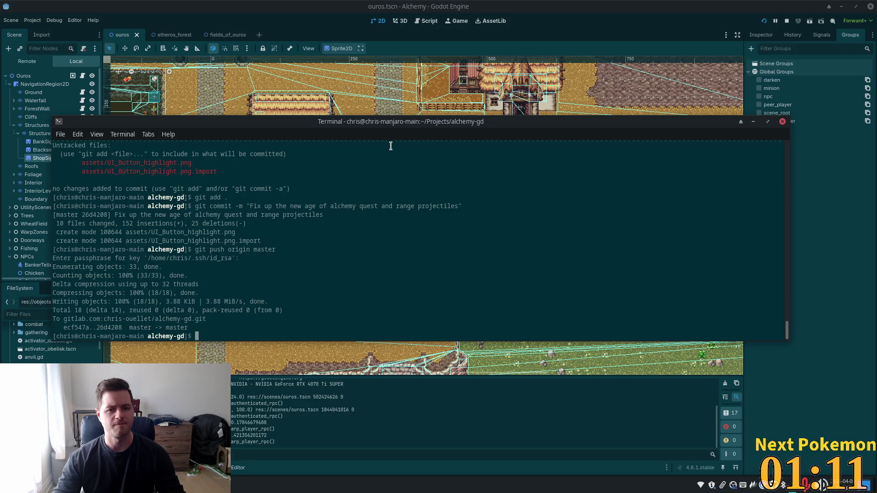
{"action": "key", "text": "alt+Tab"}
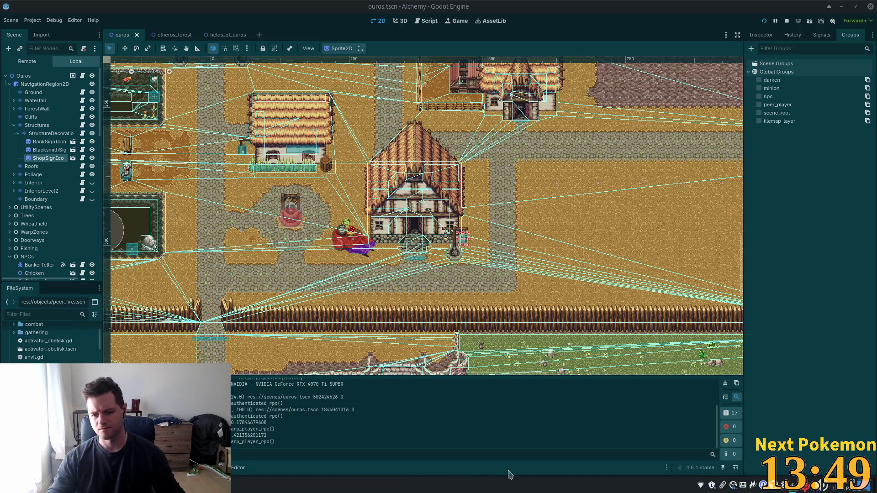
{"action": "key", "text": "super"}
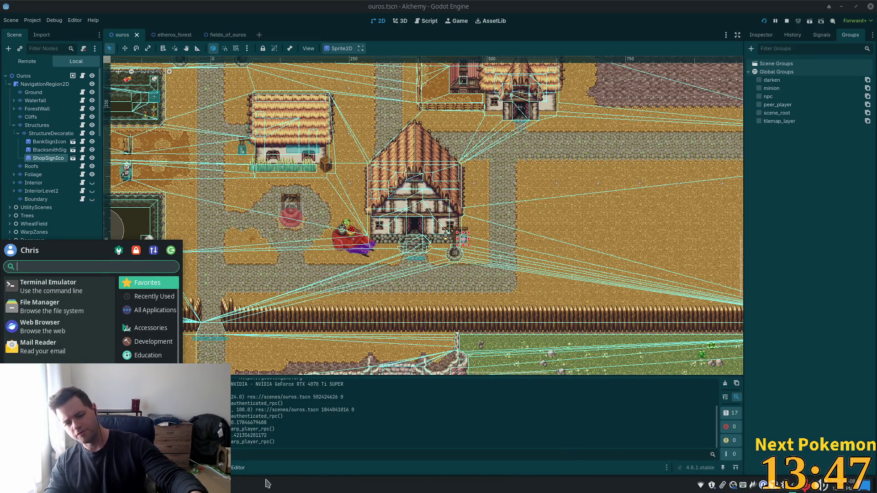
{"action": "left_click", "coordinate": [280, 484]}
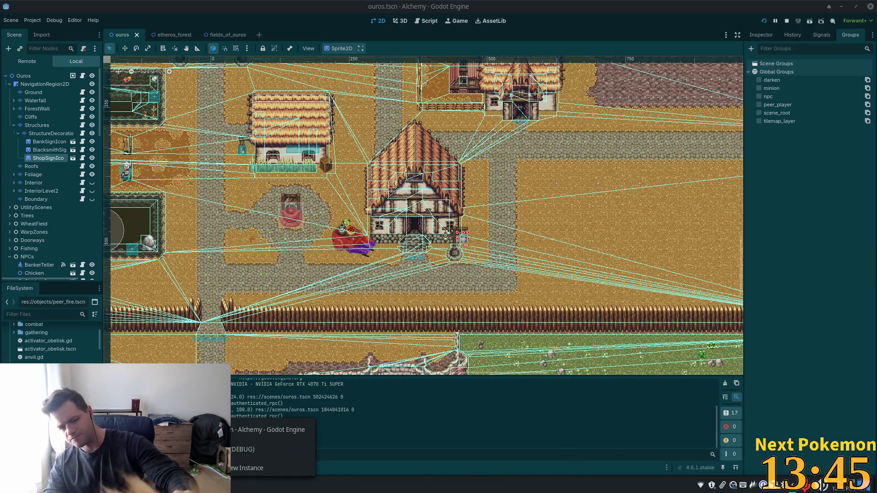
{"action": "left_click", "coordinate": [297, 456]}
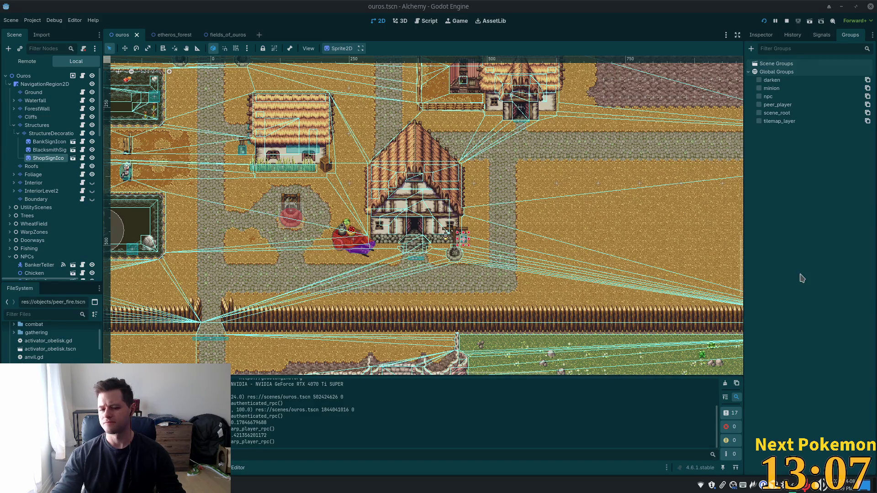
{"action": "key", "text": "super"}
{"action": "type", "text": "1pas"}
{"action": "key", "text": "Return"}
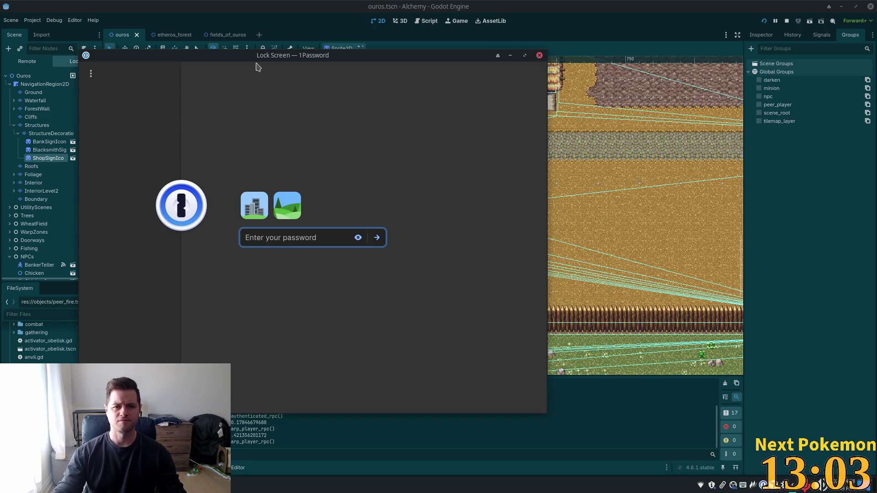
{"action": "key", "text": "Escape"}
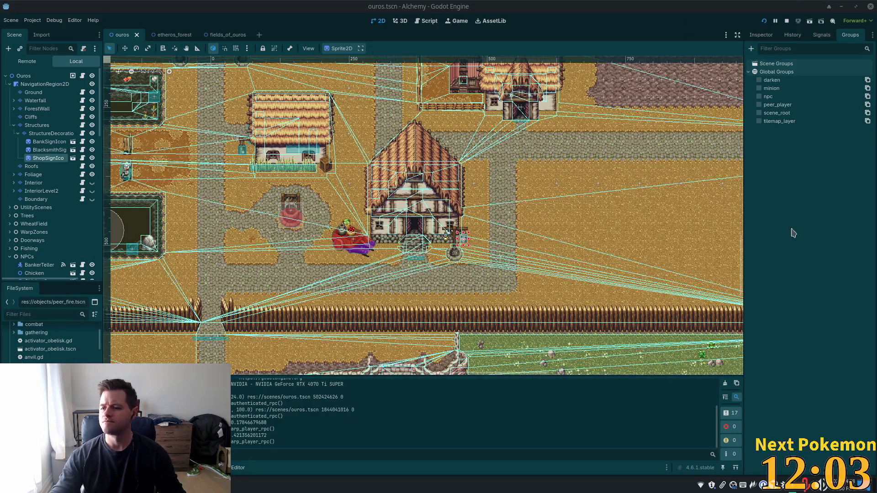
Step: Check the running game window from the taskbar, then bring up the etheros_forest scene tab
{"action": "left_click", "coordinate": [219, 485]}
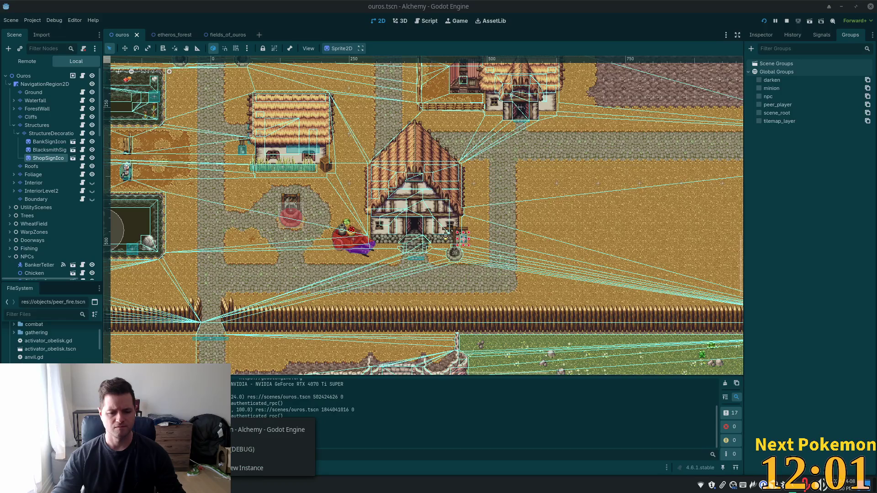
{"action": "left_click", "coordinate": [234, 449]}
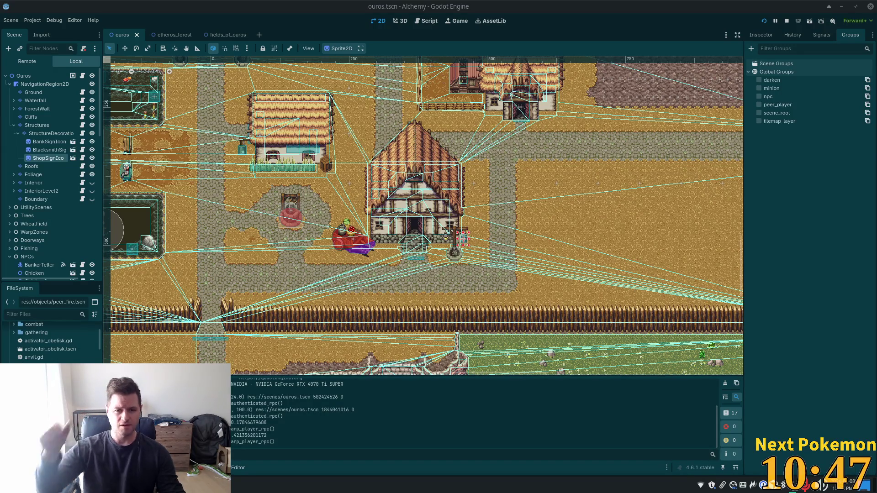
{"action": "left_click", "coordinate": [171, 34]}
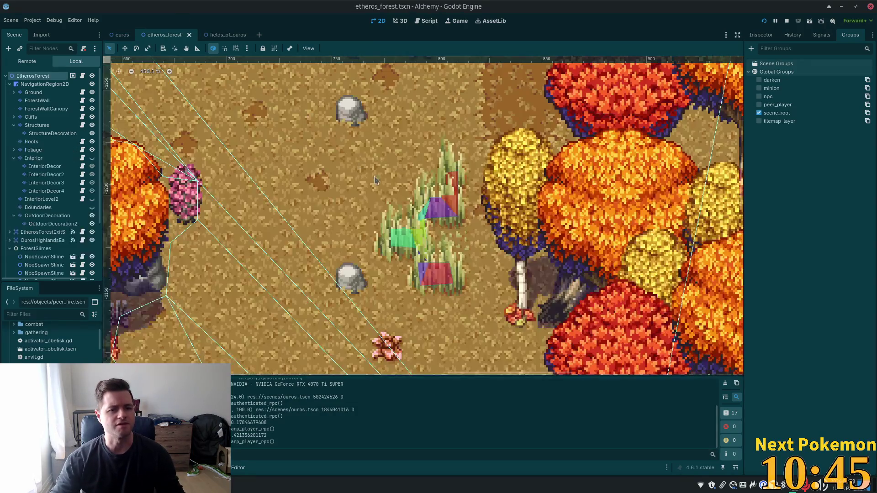
Step: Zoom and pan around the etheros_forest map to reveal its cliffs and houses
{"action": "scroll", "coordinate": [384, 192], "scroll_direction": "up", "scroll_amount": 3}
{"action": "scroll", "coordinate": [385, 192], "scroll_direction": "down", "scroll_amount": 10}
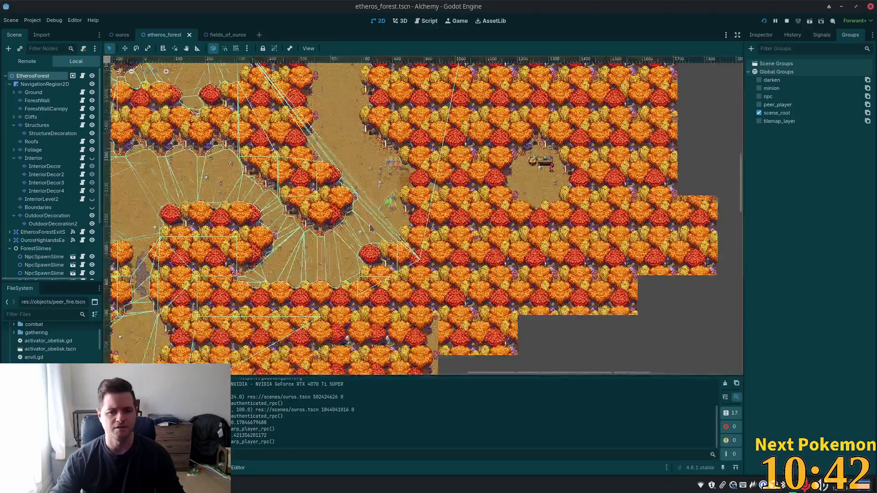
{"action": "scroll", "coordinate": [371, 229], "scroll_direction": "down", "scroll_amount": 1}
{"action": "left_click_drag", "start_coordinate": [371, 228], "coordinate": [560, 120]}
{"action": "left_click_drag", "start_coordinate": [411, 187], "coordinate": [396, 198]}
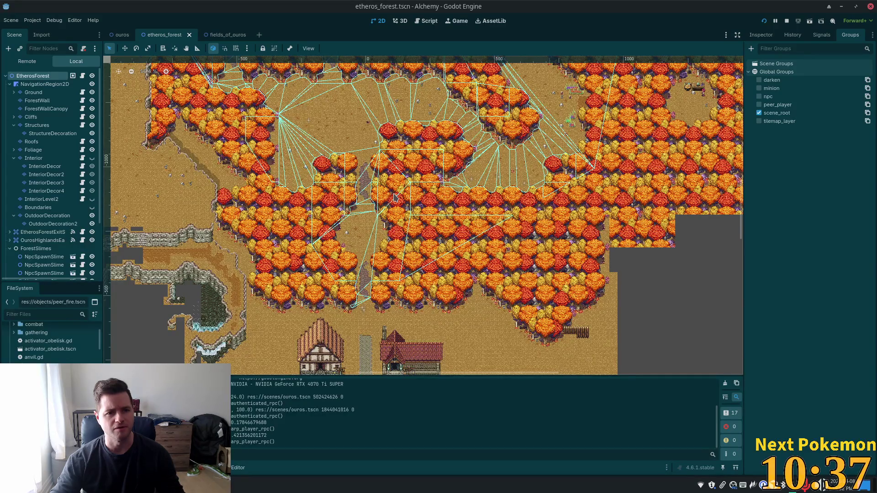
Step: Survey the fields_of_ouros map zoomed out, then return to the zoomed-out ouros town scene
{"action": "left_click", "coordinate": [224, 34]}
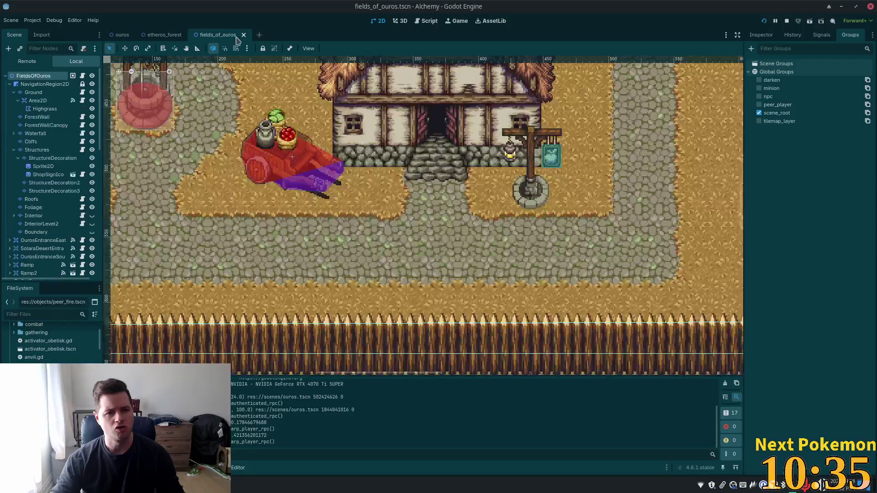
{"action": "scroll", "coordinate": [381, 141], "scroll_direction": "down", "scroll_amount": 4}
{"action": "scroll", "coordinate": [380, 141], "scroll_direction": "down", "scroll_amount": 6}
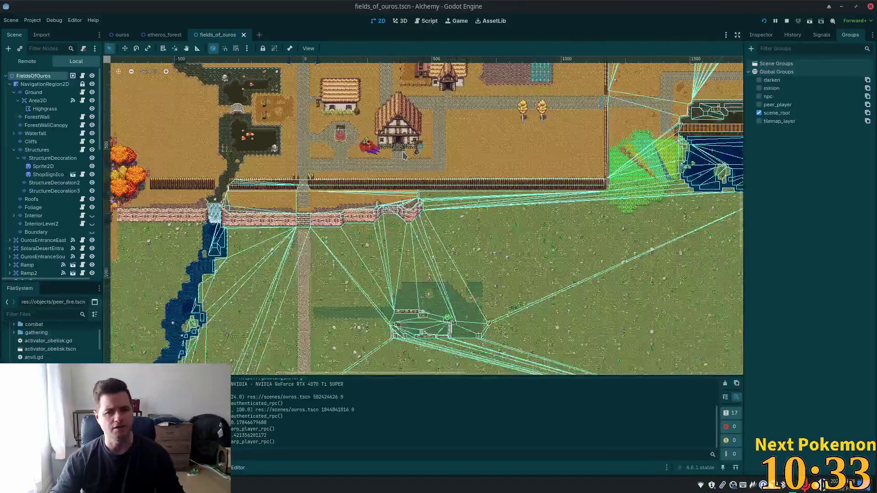
{"action": "scroll", "coordinate": [399, 240], "scroll_direction": "up", "scroll_amount": 2}
{"action": "scroll", "coordinate": [399, 241], "scroll_direction": "down", "scroll_amount": 2}
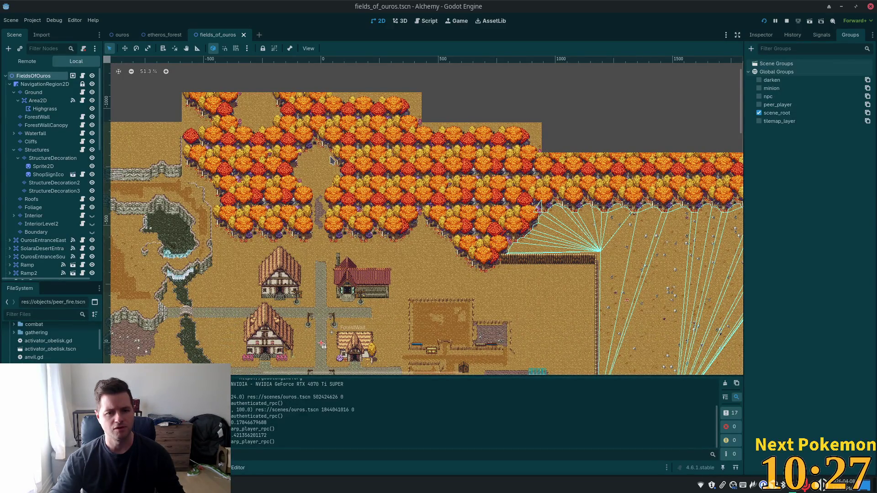
{"action": "left_click", "coordinate": [122, 35]}
{"action": "scroll", "coordinate": [462, 111], "scroll_direction": "down", "scroll_amount": 4}
{"action": "scroll", "coordinate": [461, 111], "scroll_direction": "up", "scroll_amount": 2}
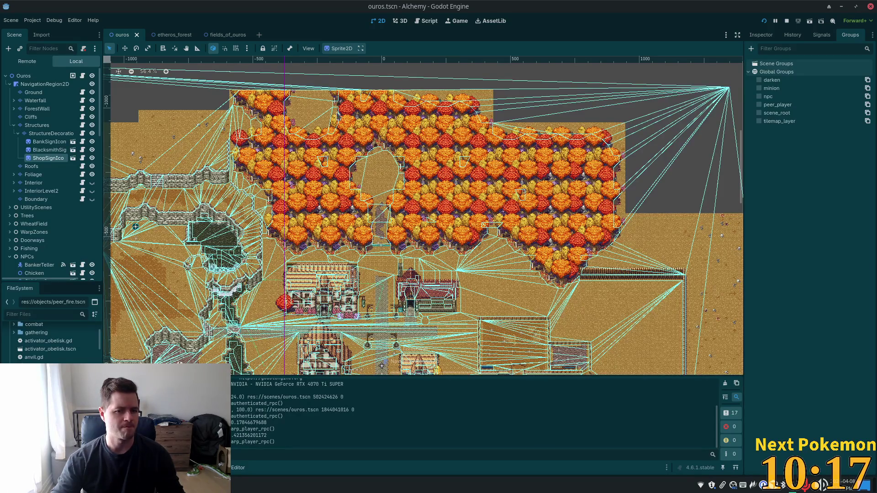
Step: Flip between the etheros_forest, ouros and fields_of_ouros scene tabs
{"action": "left_click", "coordinate": [168, 38]}
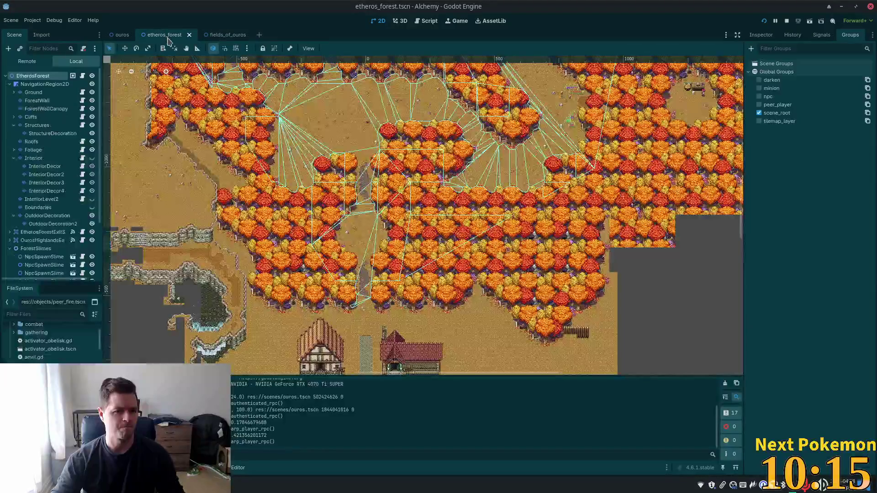
{"action": "scroll", "coordinate": [608, 229], "scroll_direction": "down", "scroll_amount": 2}
{"action": "scroll", "coordinate": [425, 215], "scroll_direction": "right", "scroll_amount": 4}
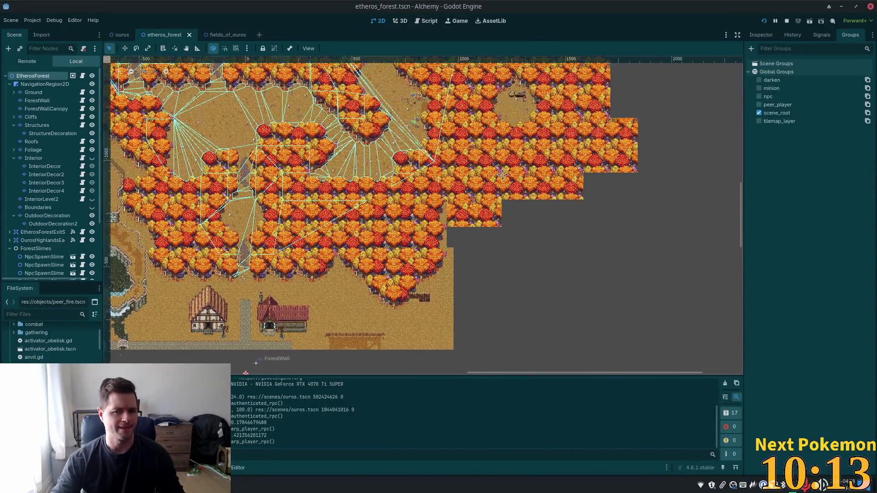
{"action": "left_click", "coordinate": [121, 35]}
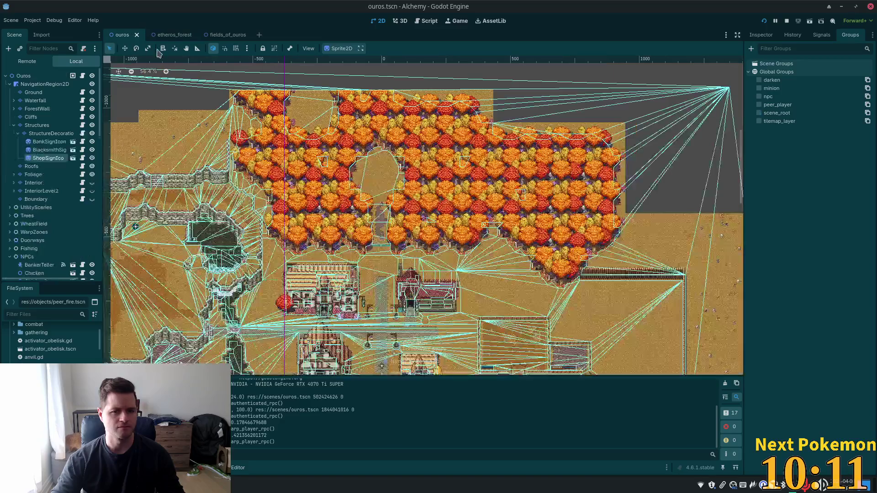
{"action": "left_click", "coordinate": [226, 35]}
{"action": "left_click", "coordinate": [164, 35]}
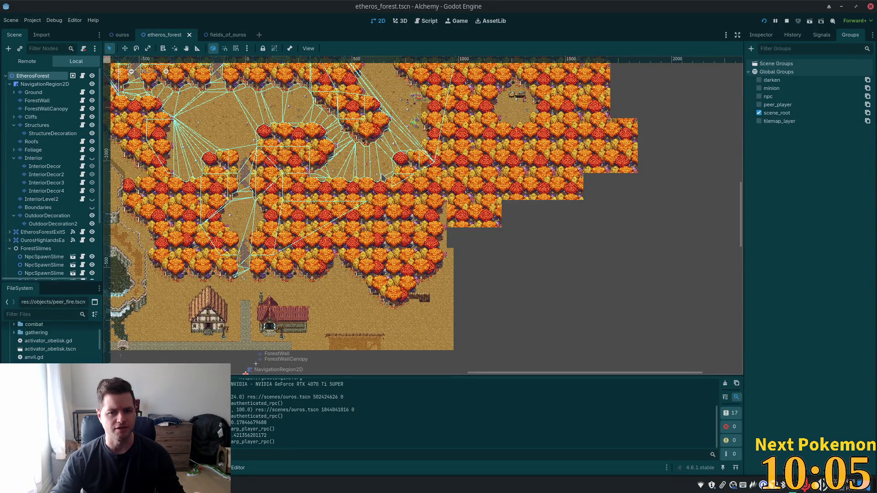
Step: Zoom and pan across the etheros_forest map, then reopen the fields_of_ouros tab
{"action": "scroll", "coordinate": [224, 238], "scroll_direction": "up", "scroll_amount": 2}
{"action": "scroll", "coordinate": [506, 213], "scroll_direction": "up", "scroll_amount": 2}
{"action": "scroll", "coordinate": [505, 213], "scroll_direction": "up", "scroll_amount": 1}
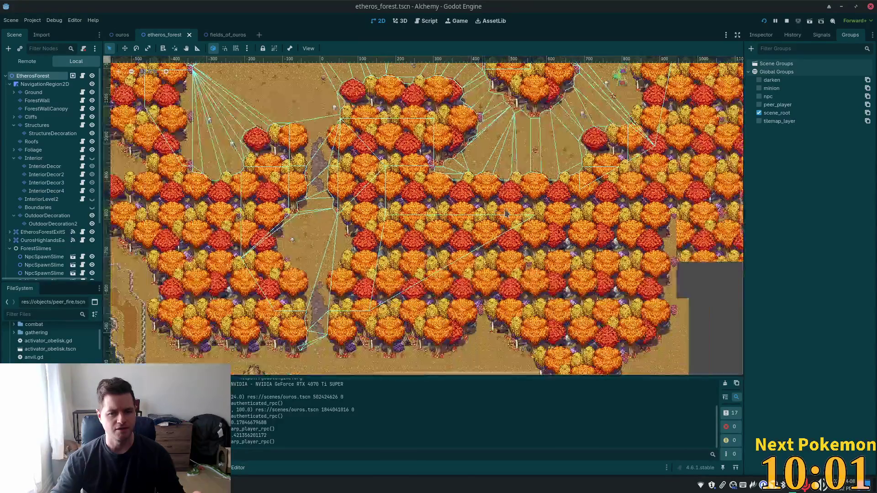
{"action": "scroll", "coordinate": [506, 214], "scroll_direction": "right", "scroll_amount": 5}
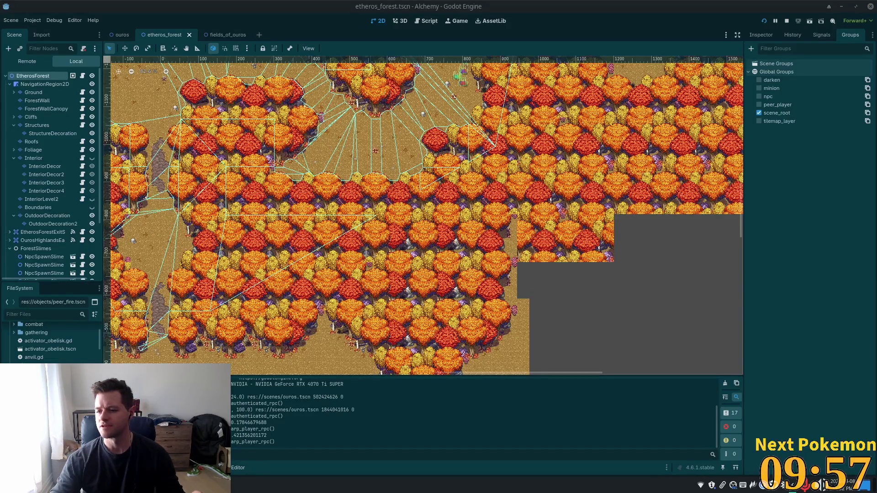
{"action": "scroll", "coordinate": [401, 166], "scroll_direction": "down", "scroll_amount": 5}
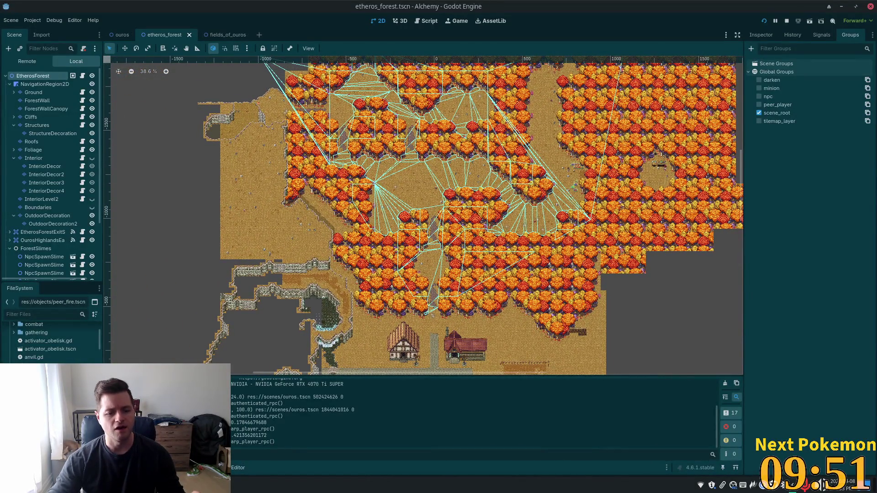
{"action": "right_click", "coordinate": [219, 485]}
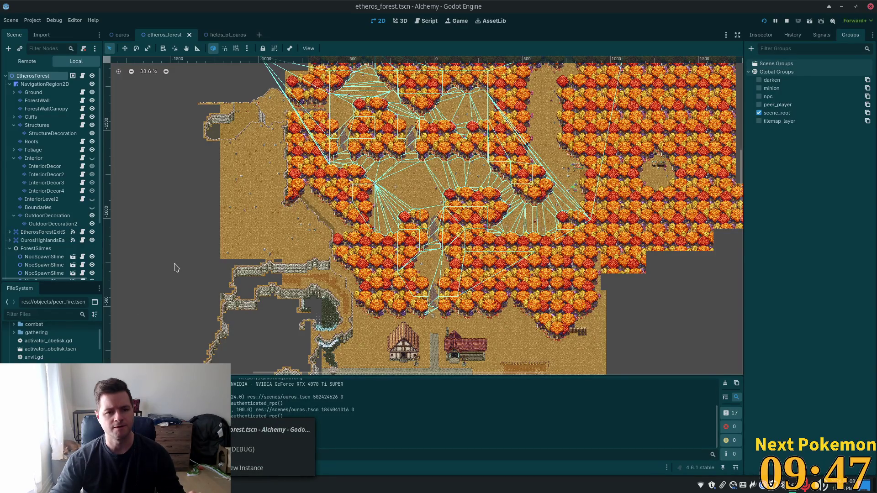
{"action": "left_click", "coordinate": [210, 37]}
Step: Compare the ouros and etheros_forest scene tabs, zooming into the forest map
{"action": "left_click", "coordinate": [118, 36]}
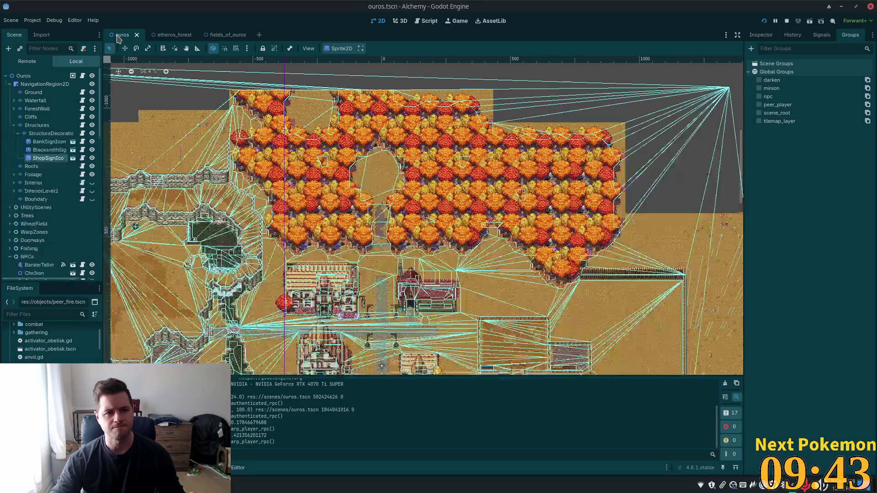
{"action": "mouse_move", "coordinate": [174, 37]}
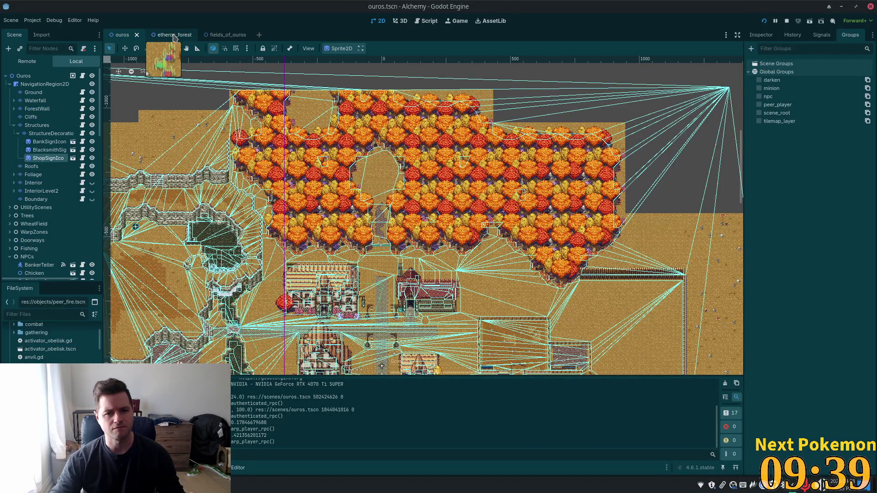
{"action": "left_click", "coordinate": [174, 38]}
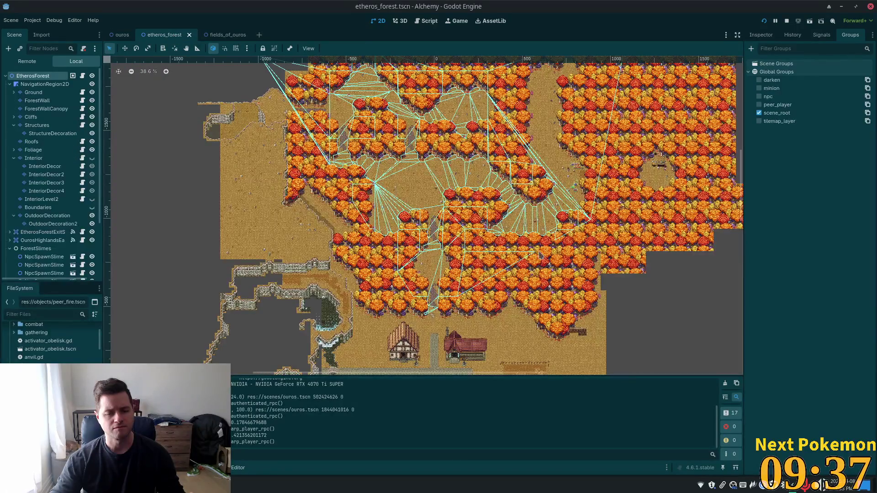
{"action": "scroll", "coordinate": [541, 253], "scroll_direction": "up", "scroll_amount": 6}
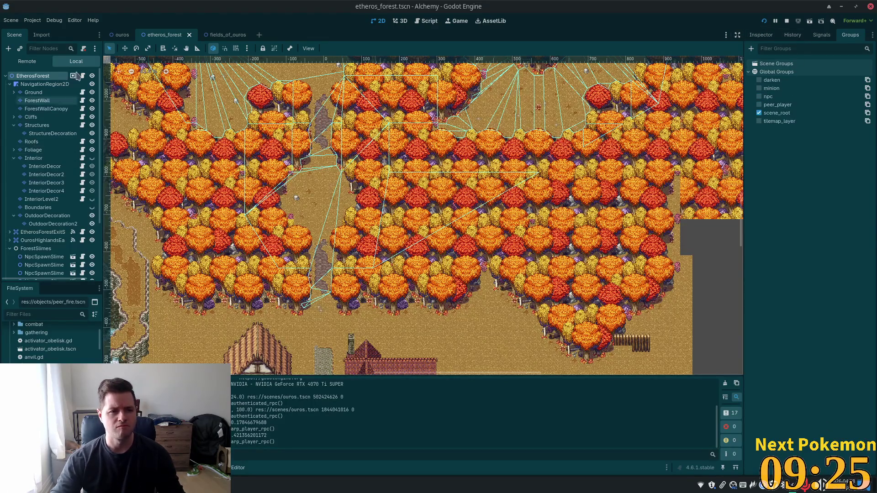
Step: Zoom into the upper forest path in ouros and select the EtherosForestEnt warp zone node
{"action": "left_click", "coordinate": [120, 35]}
{"action": "scroll", "coordinate": [377, 250], "scroll_direction": "up", "scroll_amount": 5}
{"action": "scroll", "coordinate": [377, 250], "scroll_direction": "up", "scroll_amount": 6}
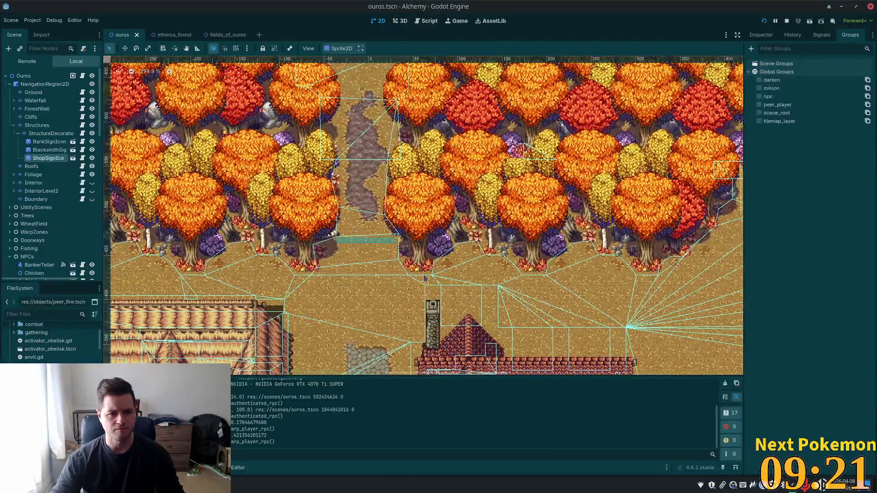
{"action": "scroll", "coordinate": [311, 239], "scroll_direction": "up", "scroll_amount": 2}
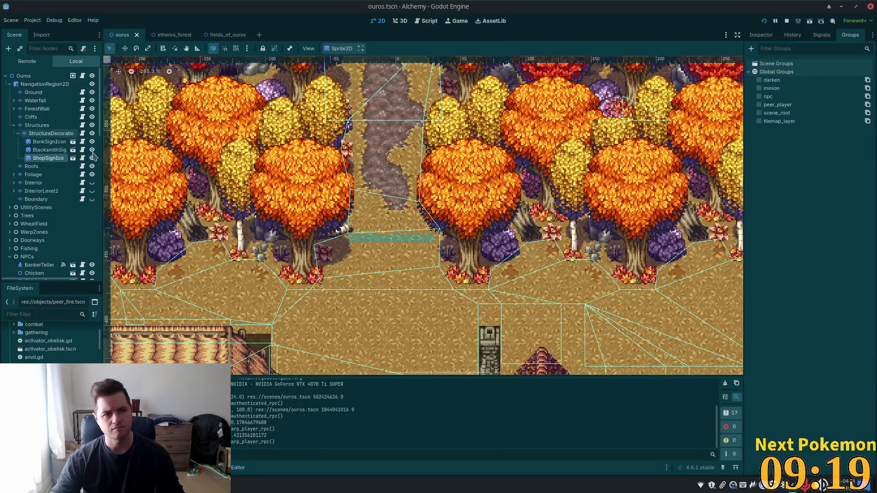
{"action": "left_click", "coordinate": [50, 76]}
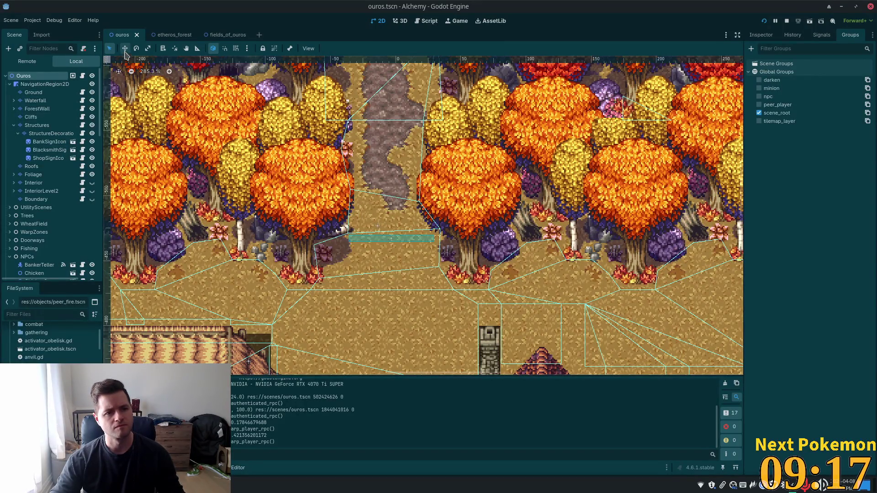
{"action": "left_click", "coordinate": [391, 242]}
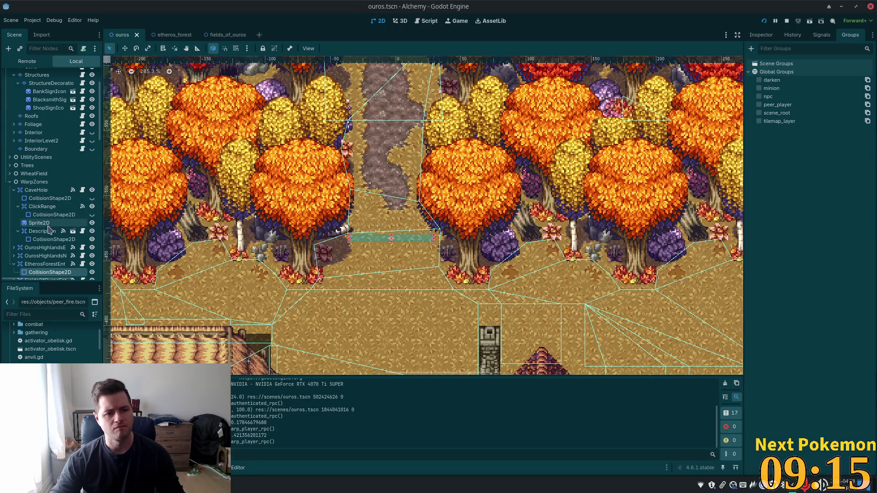
{"action": "scroll", "coordinate": [41, 206], "scroll_direction": "down", "scroll_amount": 2}
{"action": "left_click", "coordinate": [33, 214]}
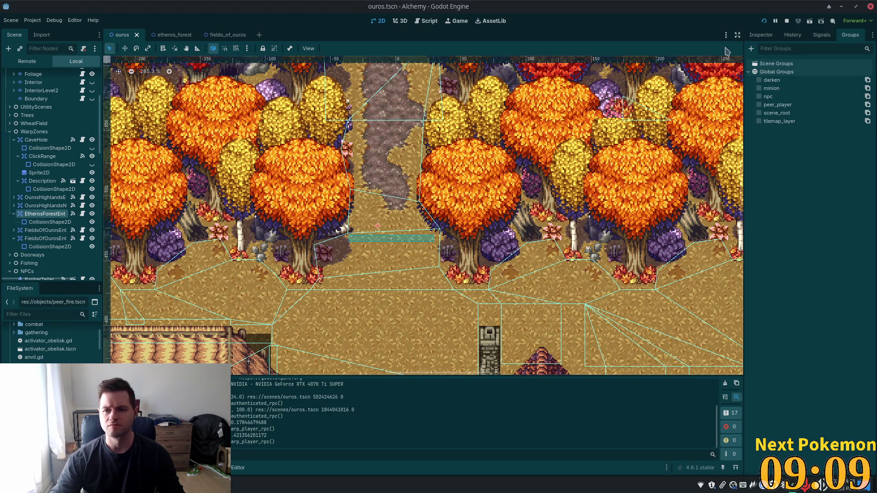
Step: Reset EtherosForestEnt's CollisionShape2D position to 0,0, undoing a warp zone reset, and save ouros
{"action": "left_click", "coordinate": [761, 35]}
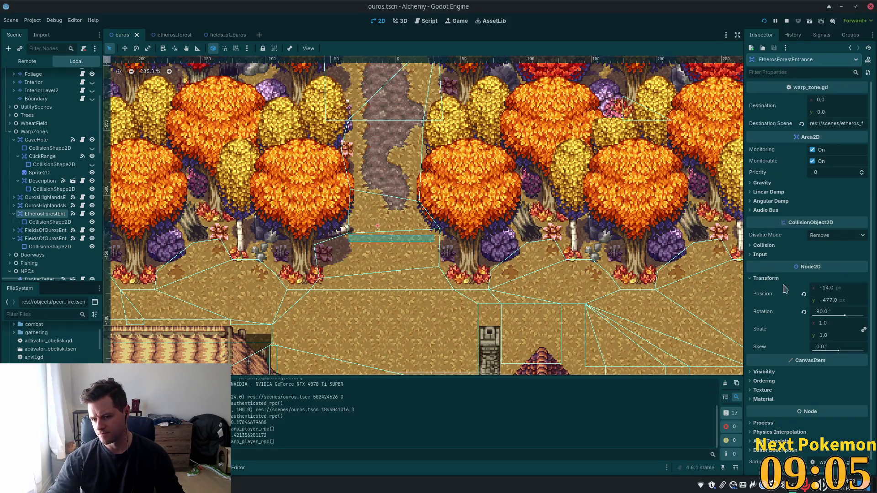
{"action": "left_click", "coordinate": [804, 294]}
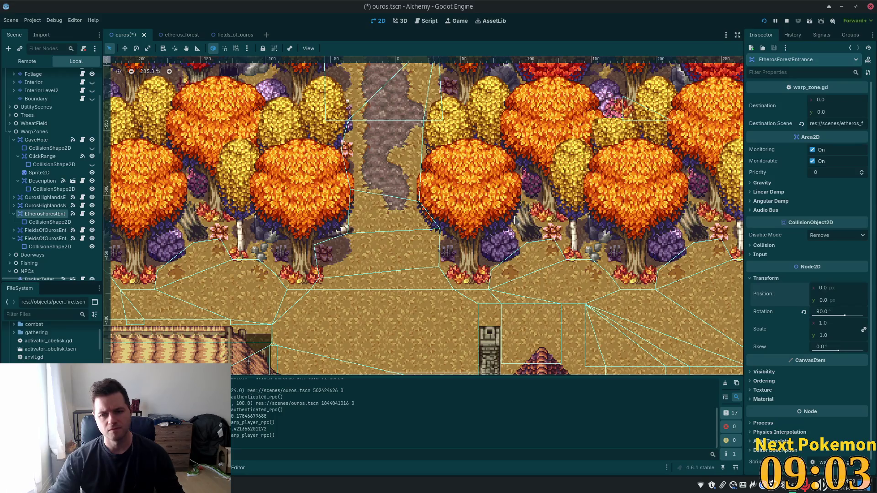
{"action": "key", "text": "ctrl+z"}
{"action": "left_click", "coordinate": [49, 222]}
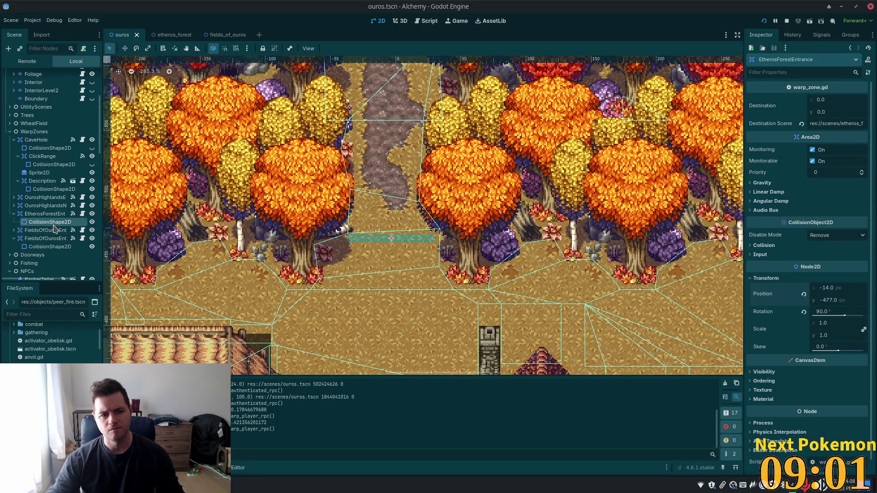
{"action": "left_click", "coordinate": [764, 156]}
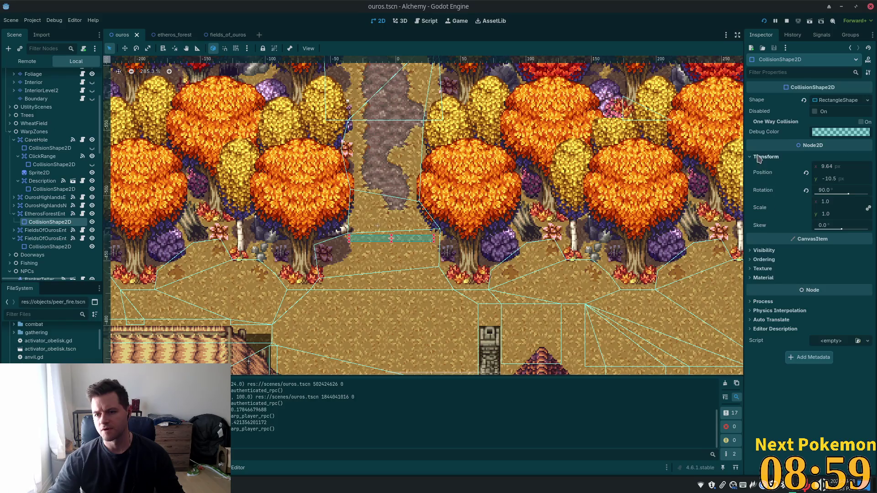
{"action": "left_click", "coordinate": [806, 173]}
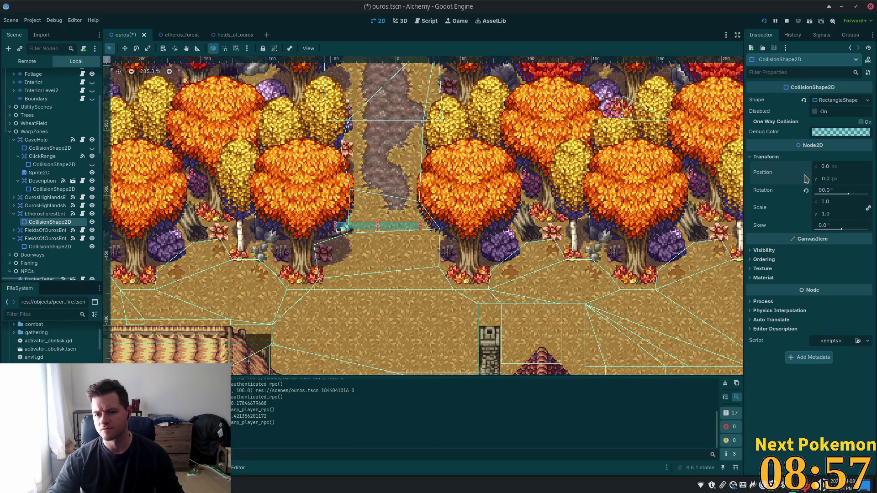
{"action": "key", "text": "ctrl+s"}
Step: Reselect EtherosForestEnt with the Move tool, then switch to the etheros_forest scene
{"action": "left_click", "coordinate": [257, 229]}
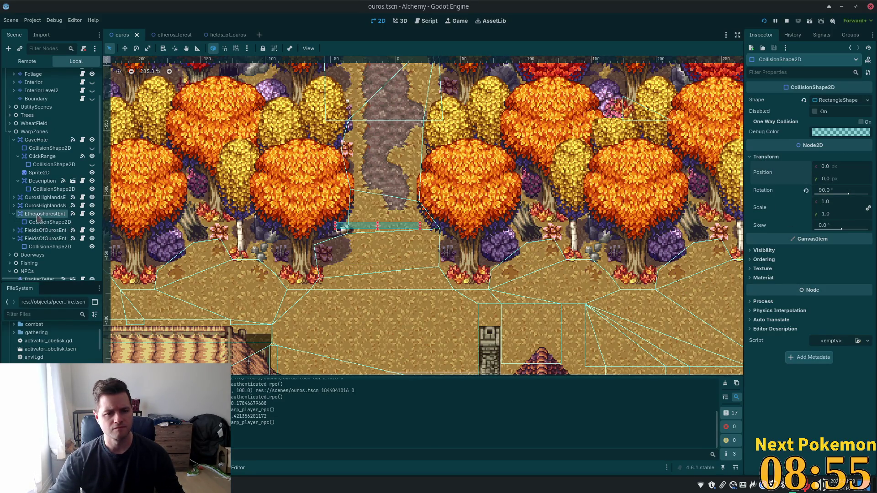
{"action": "left_click", "coordinate": [125, 49]}
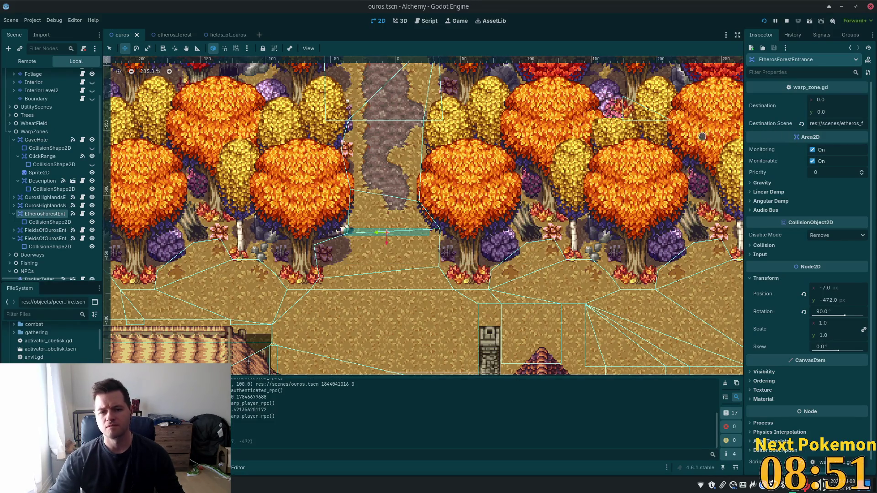
{"action": "left_click", "coordinate": [176, 36]}
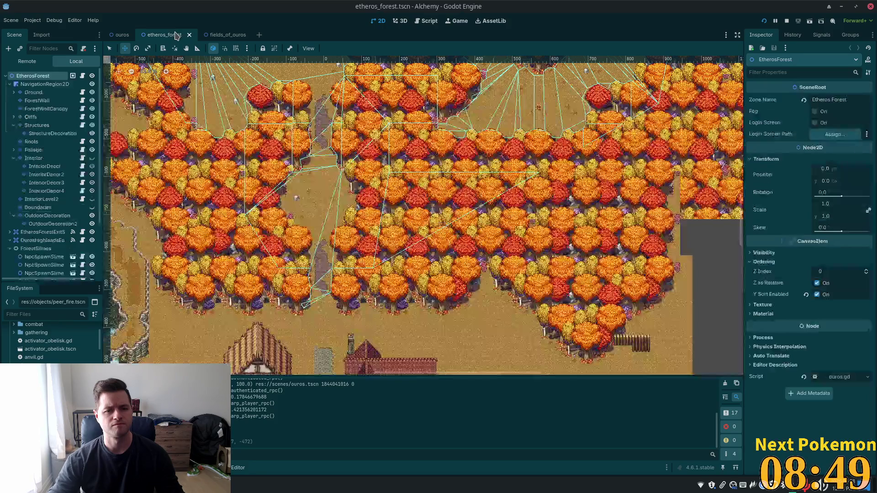
Step: Reset the EtherosForestExitSouth CollisionShape2D position to 0,0 and save etheros_forest
{"action": "scroll", "coordinate": [291, 310], "scroll_direction": "up", "scroll_amount": 6}
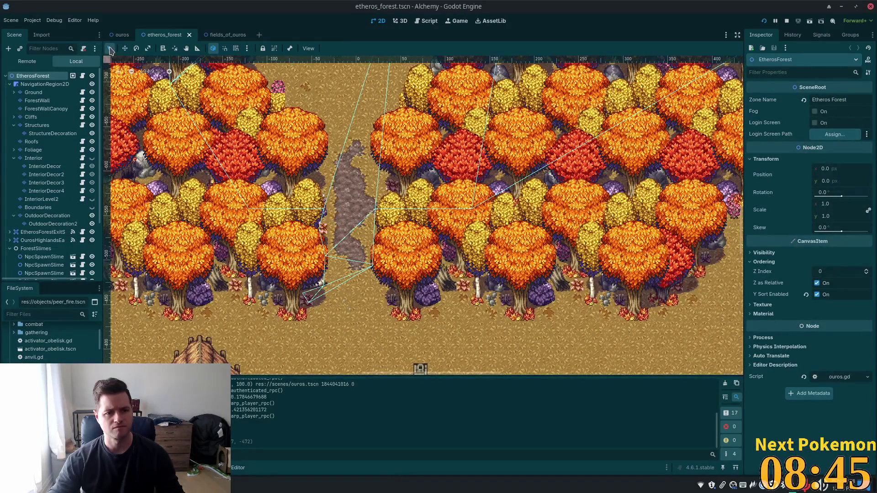
{"action": "scroll", "coordinate": [353, 292], "scroll_direction": "up", "scroll_amount": 5}
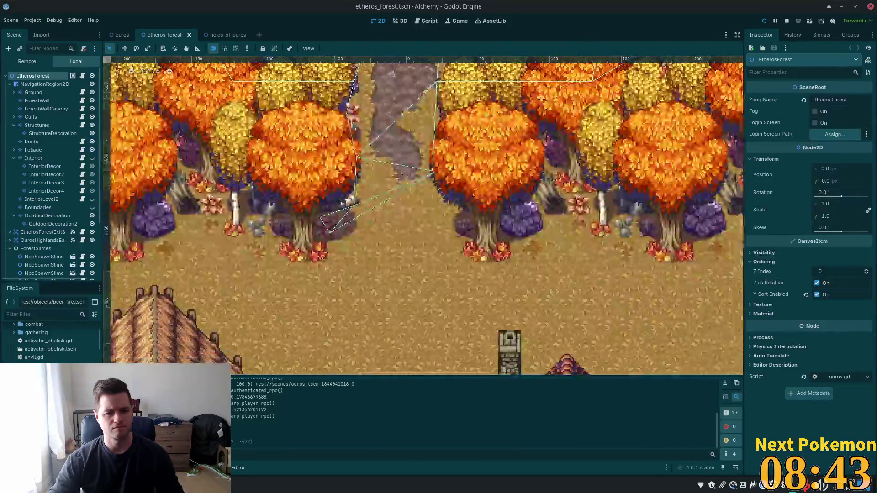
{"action": "left_click", "coordinate": [374, 211]}
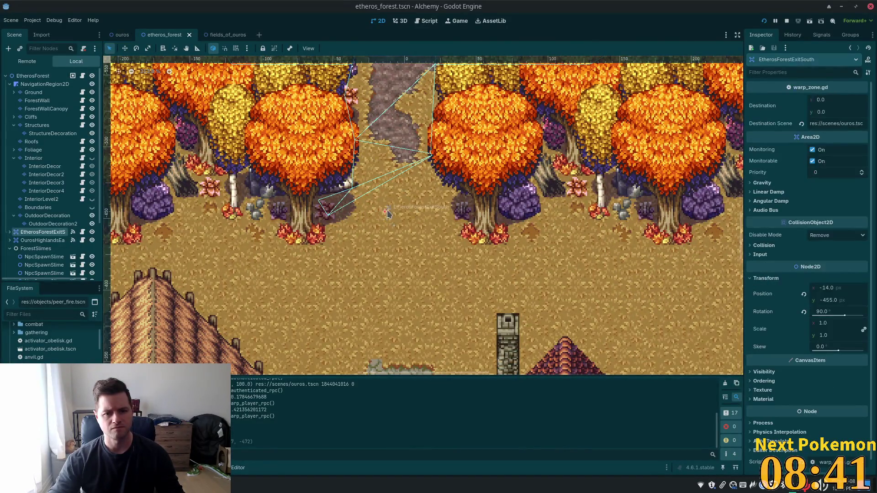
{"action": "left_click", "coordinate": [10, 232]}
{"action": "left_click", "coordinate": [32, 242]}
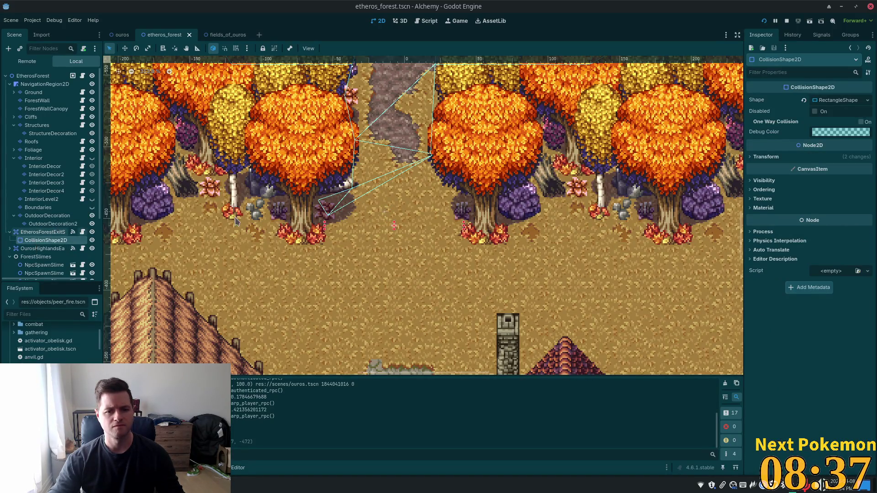
{"action": "left_click", "coordinate": [766, 157]}
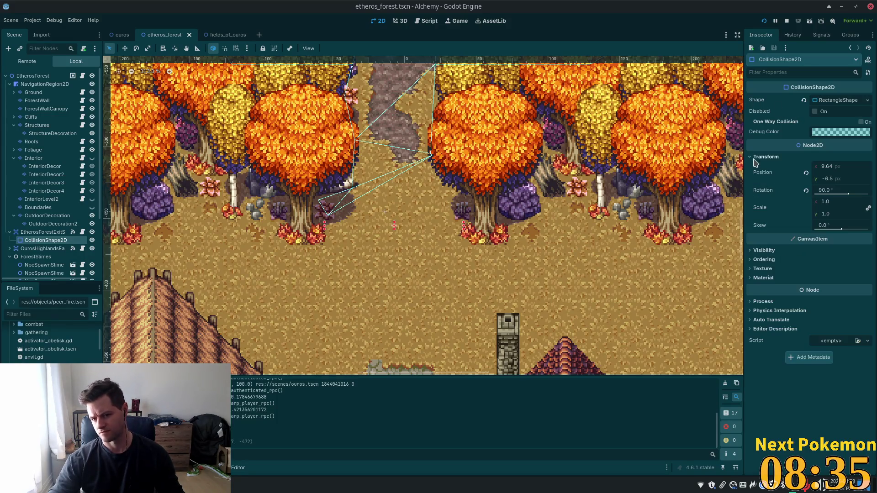
{"action": "left_click", "coordinate": [805, 172]}
{"action": "key", "text": "ctrl+s"}
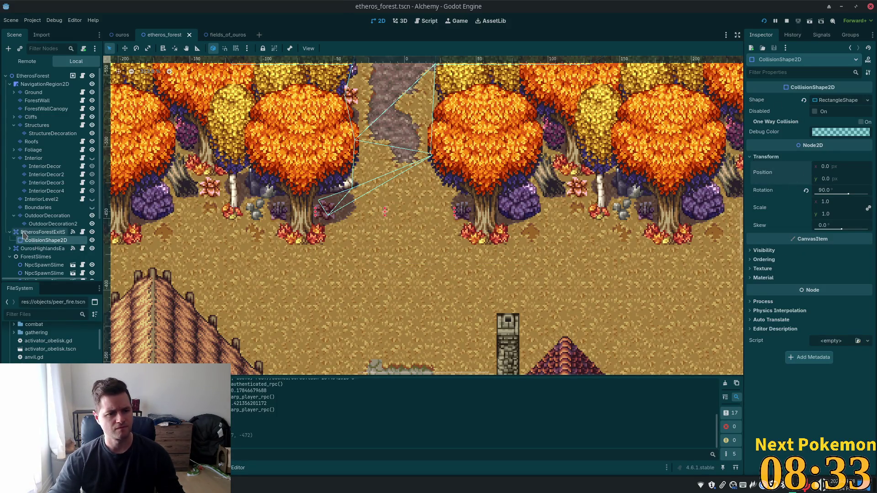
Step: Nudge the forest exit's collision shape to (4, -8), save, and run the project
{"action": "left_click", "coordinate": [43, 232]}
{"action": "left_click", "coordinate": [384, 249]}
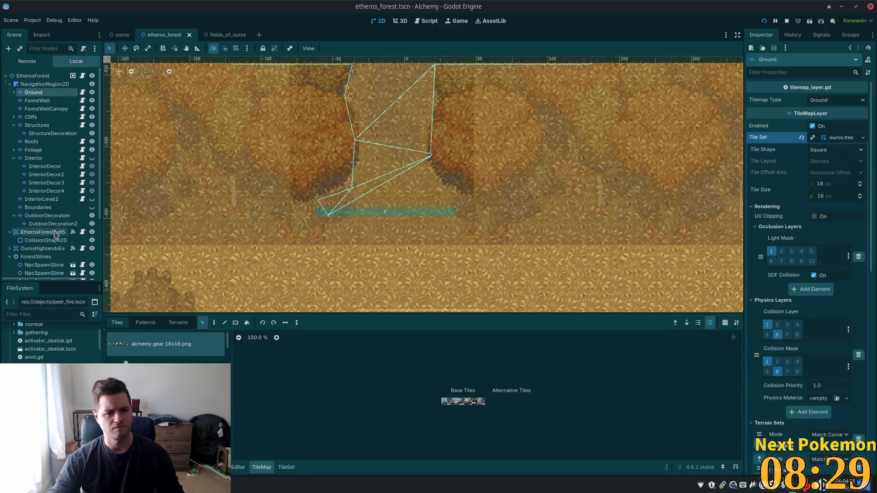
{"action": "left_click", "coordinate": [385, 216]}
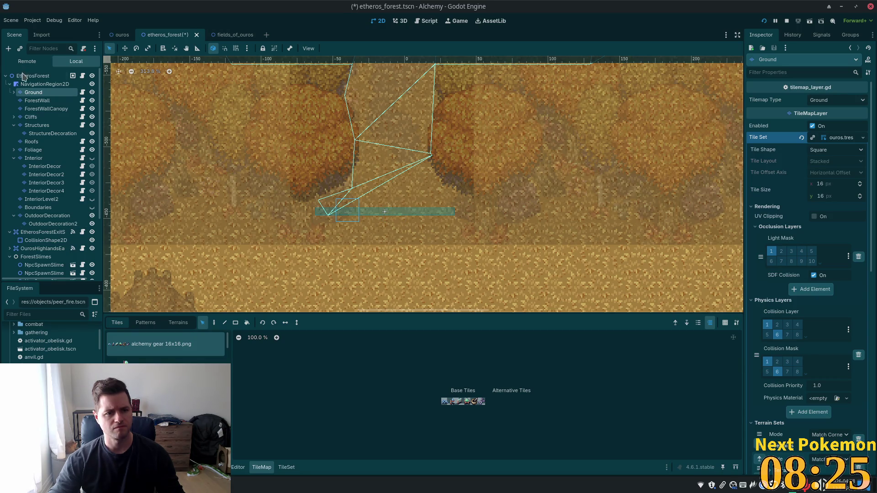
{"action": "left_click", "coordinate": [33, 75]}
{"action": "left_click", "coordinate": [410, 210]}
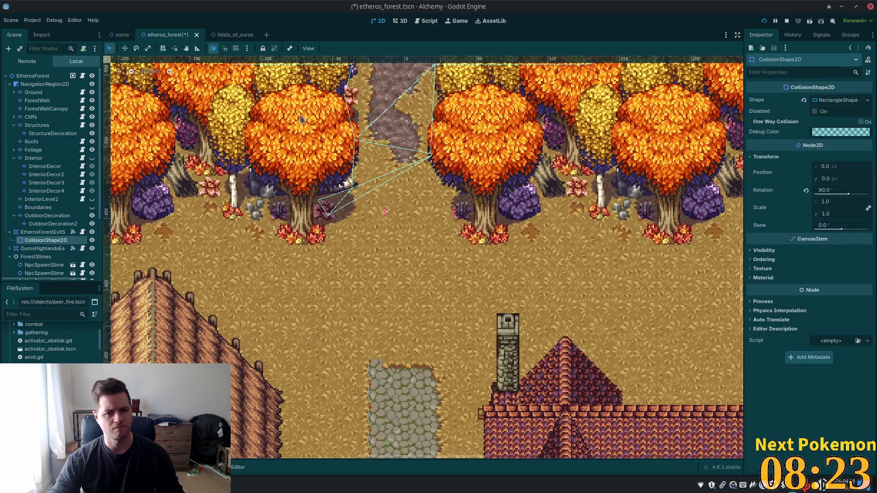
{"action": "left_click_drag", "start_coordinate": [402, 166], "coordinate": [405, 171]}
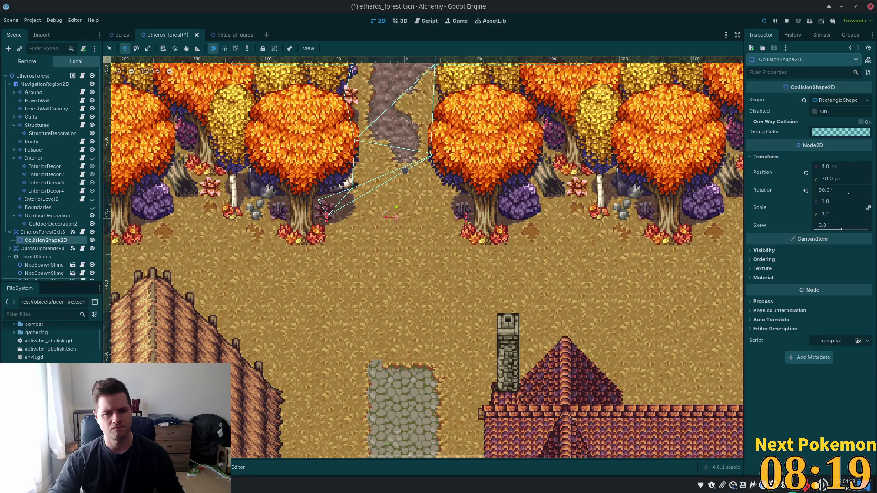
{"action": "key", "text": "ctrl+s"}
{"action": "left_click", "coordinate": [763, 21]}
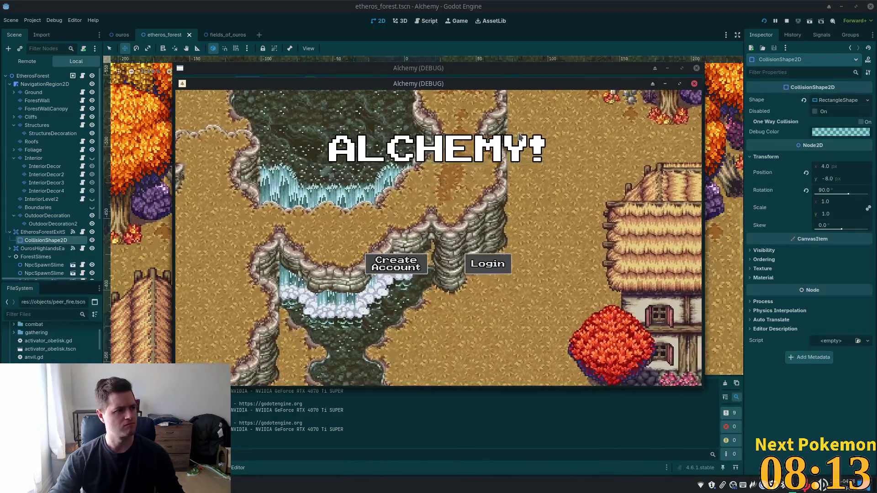
Step: Walk north from Ouros through the exit into Etheros Forest and back into town
{"action": "key", "text": "w"}
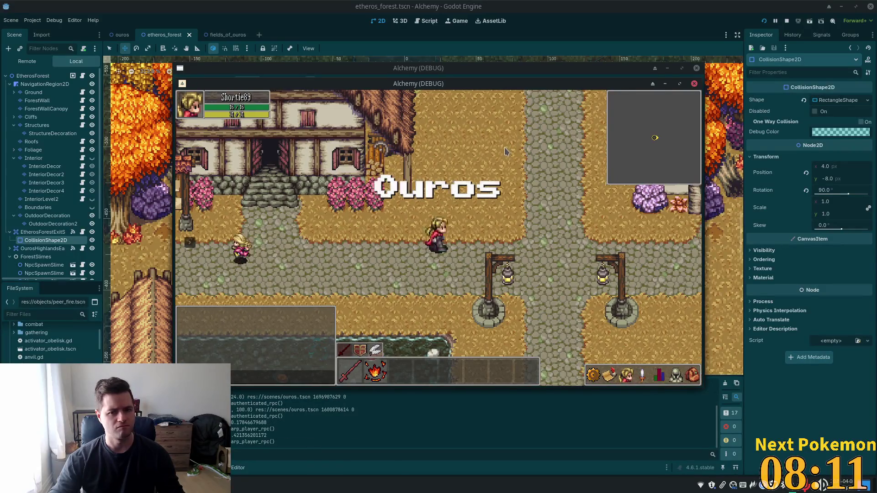
{"action": "key", "text": "w"}
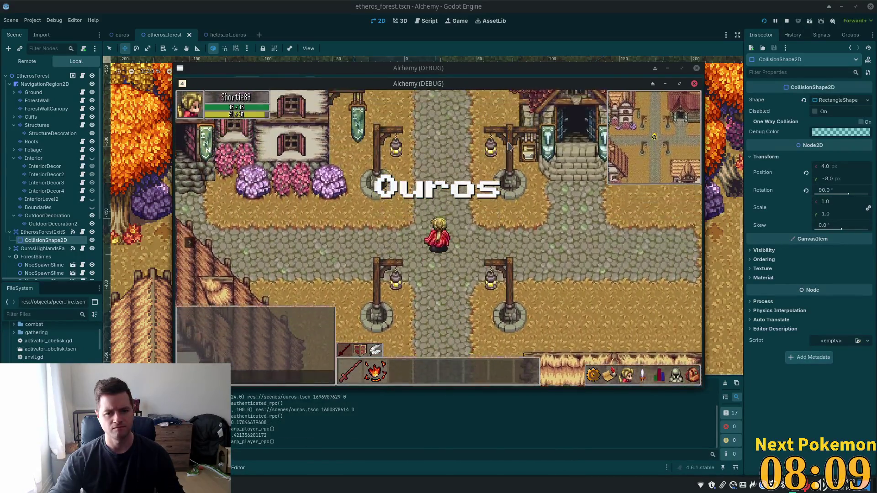
{"action": "key", "text": "w"}
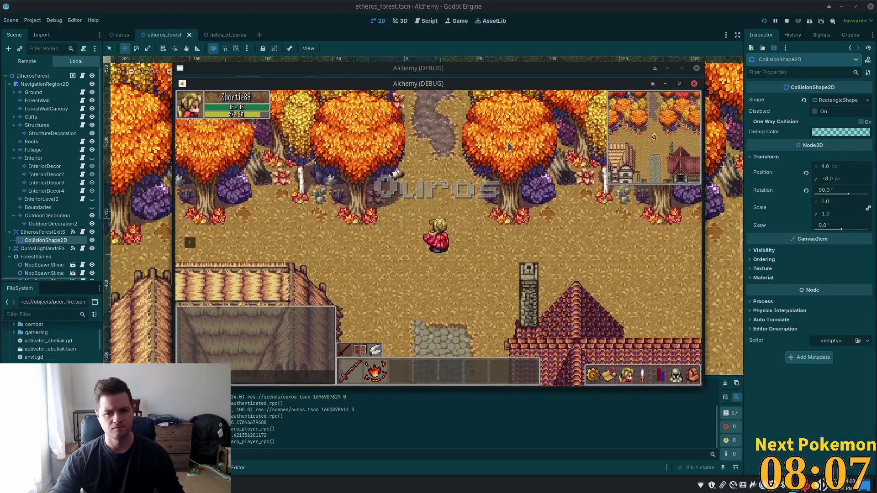
{"action": "key", "text": "w"}
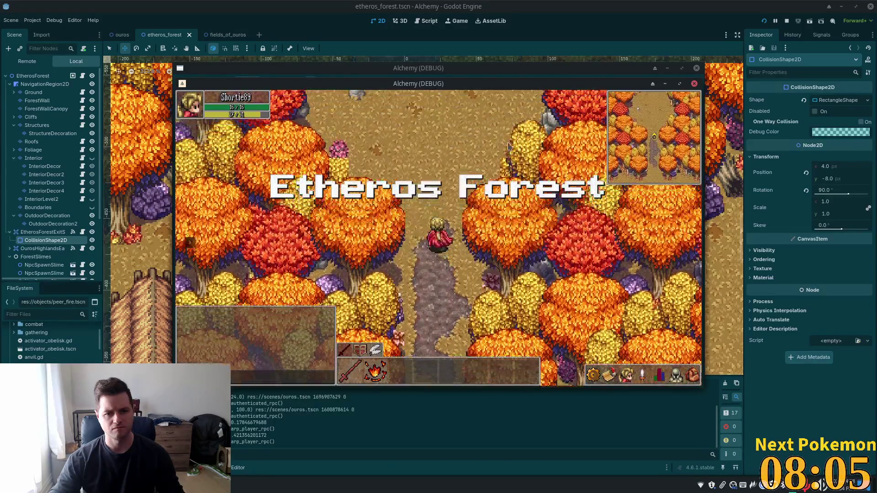
{"action": "key", "text": "w"}
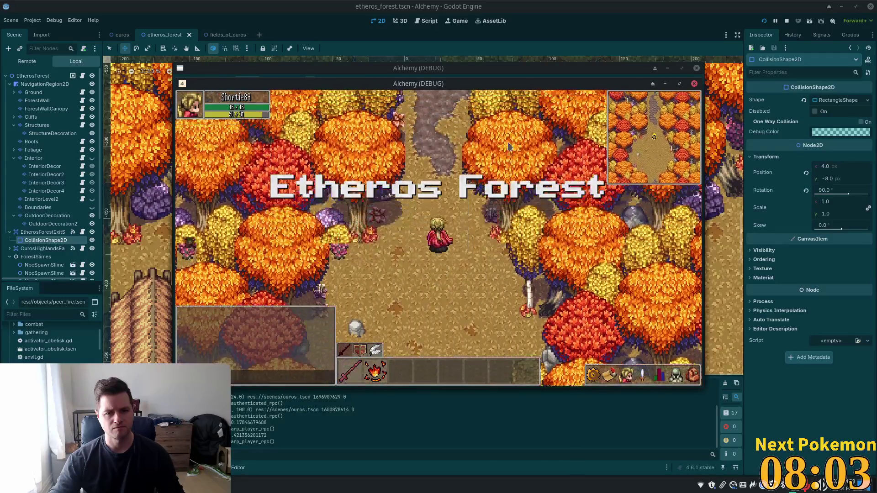
{"action": "key", "text": "w"}
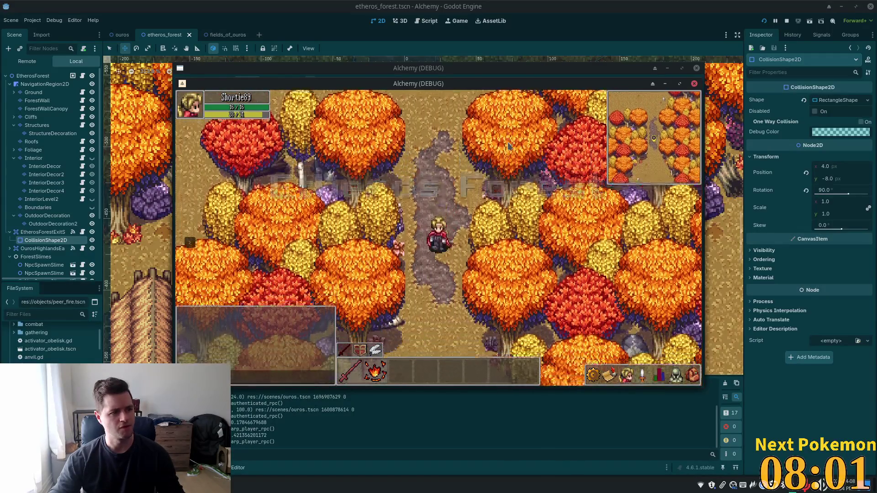
{"action": "key", "text": "w"}
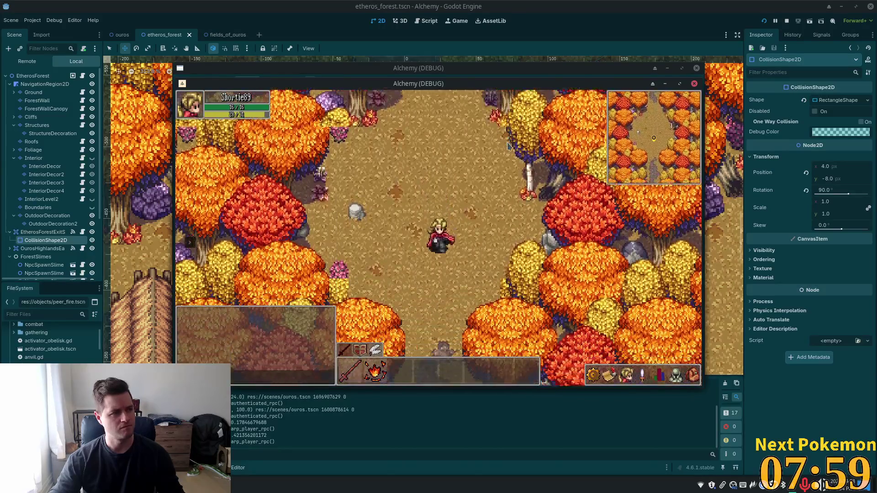
{"action": "key", "text": "w"}
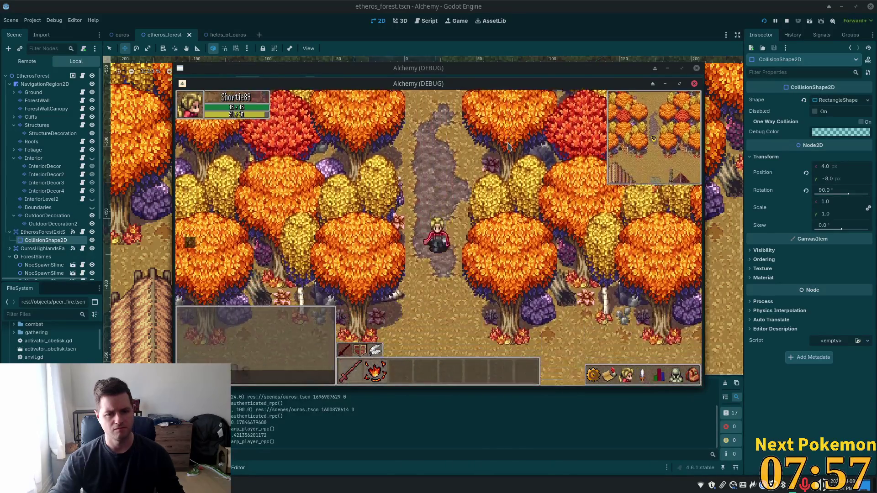
{"action": "key", "text": "w"}
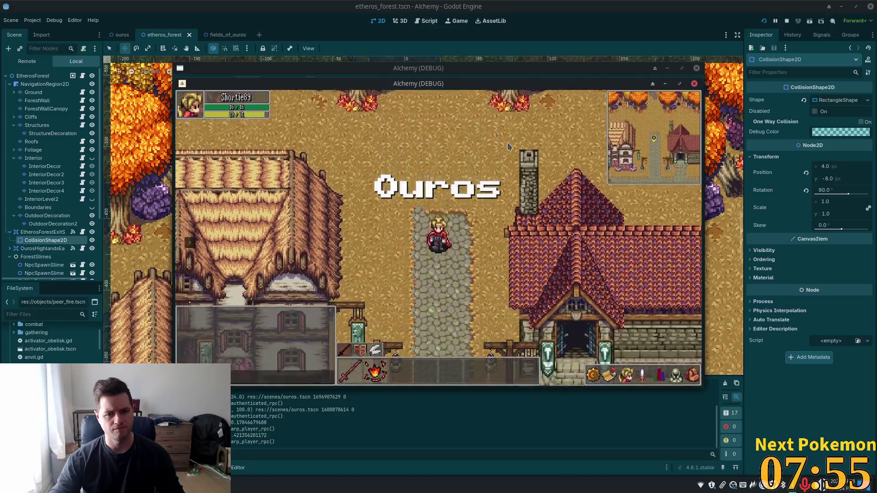
{"action": "key", "text": "w"}
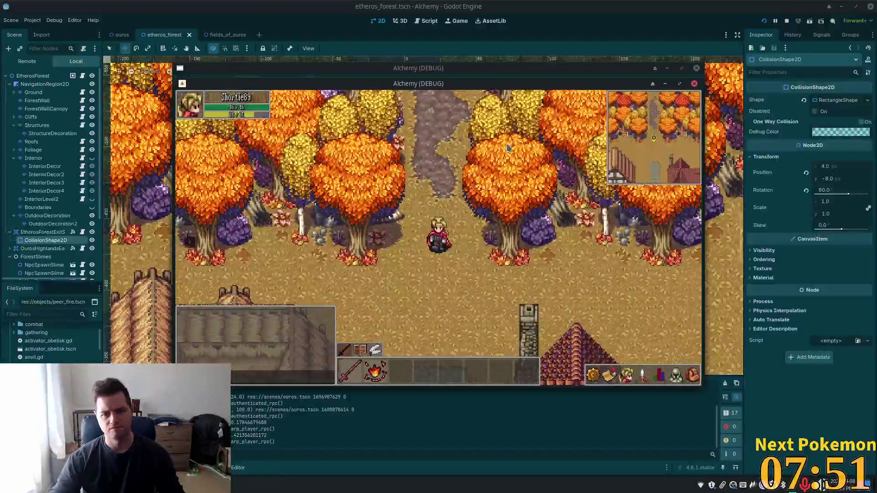
Step: Cross the exit into the forest again, walk back south down the Ouros path, and leave the game
{"action": "key", "text": "s"}
{"action": "key", "text": "w"}
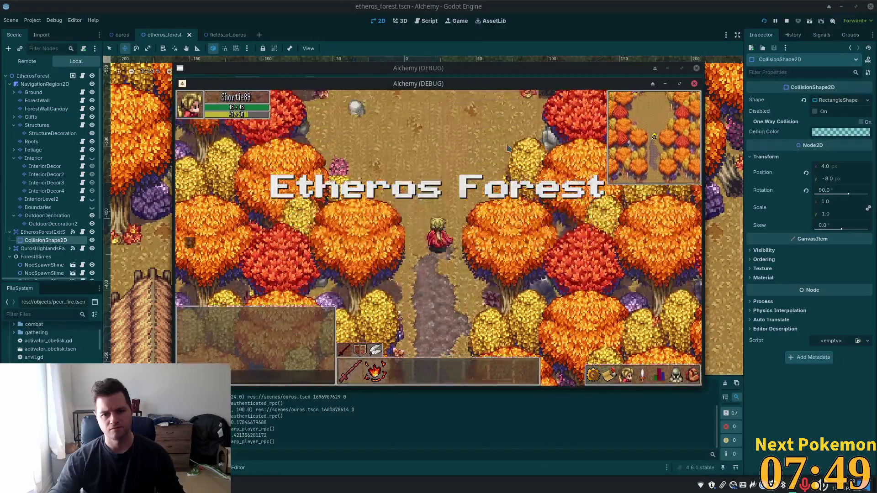
{"action": "key", "text": "w"}
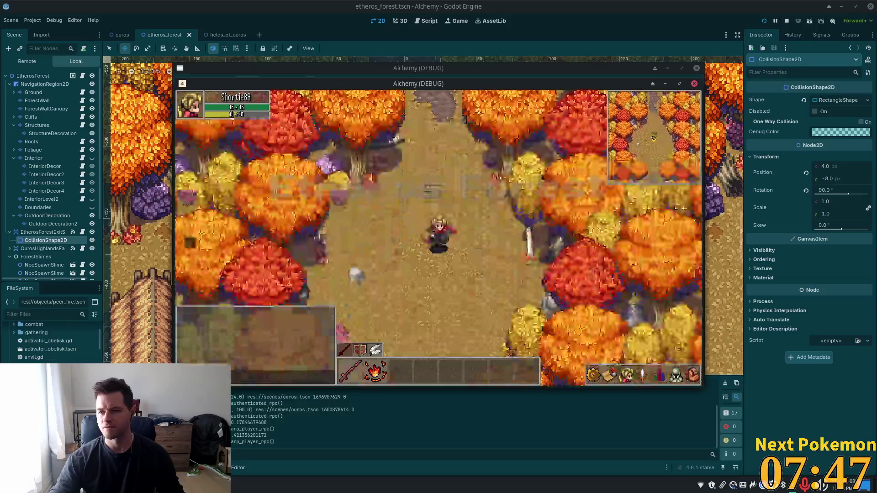
{"action": "key", "text": "s"}
{"action": "key", "text": "s"}
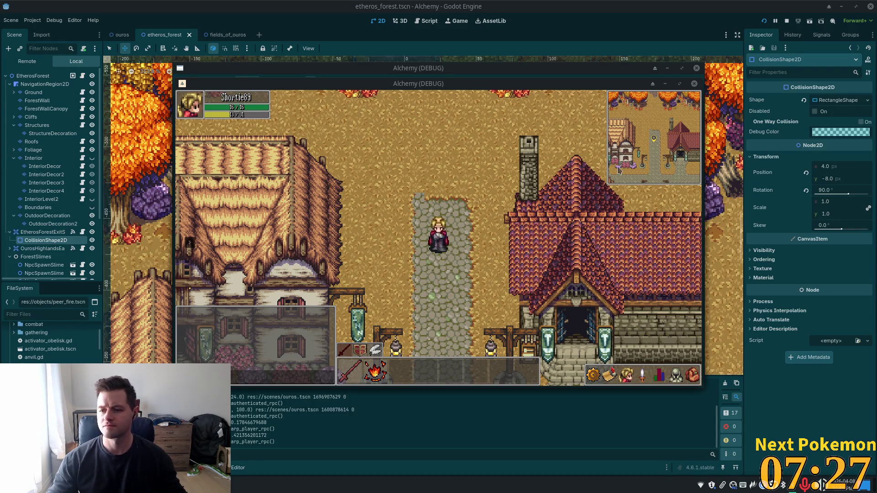
{"action": "key", "text": "s"}
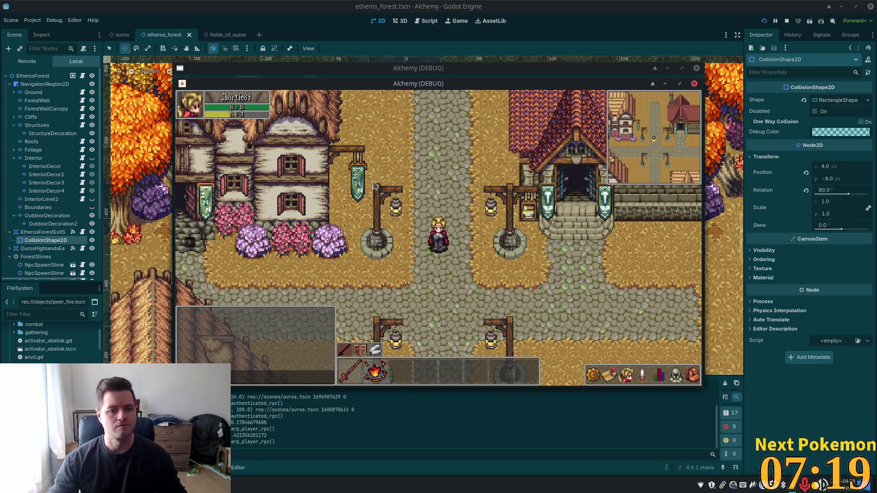
{"action": "key", "text": "alt+Tab"}
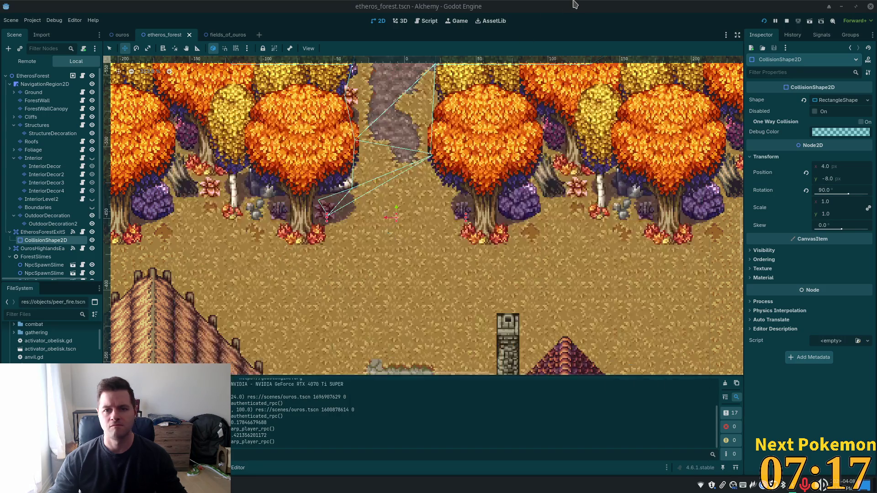
Step: Zoom out the forest map, then switch to the ouros town scene and zoom out
{"action": "scroll", "coordinate": [502, 175], "scroll_direction": "down", "scroll_amount": 7}
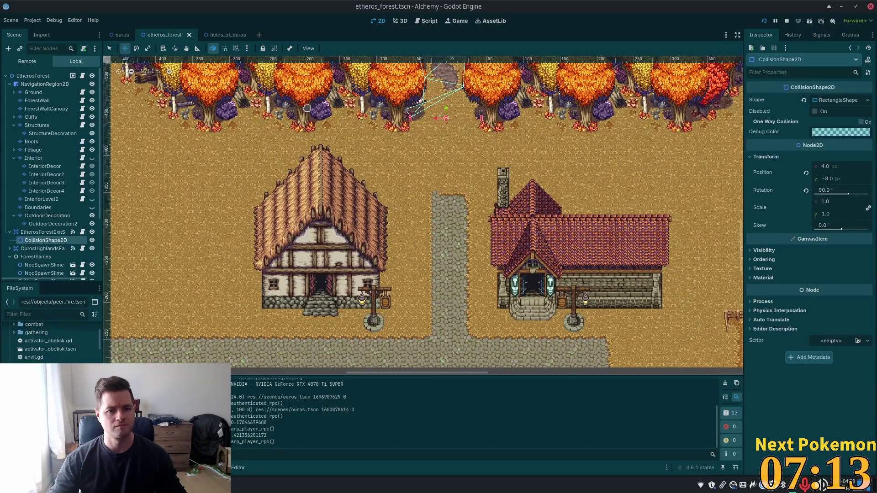
{"action": "scroll", "coordinate": [372, 127], "scroll_direction": "down", "scroll_amount": 1}
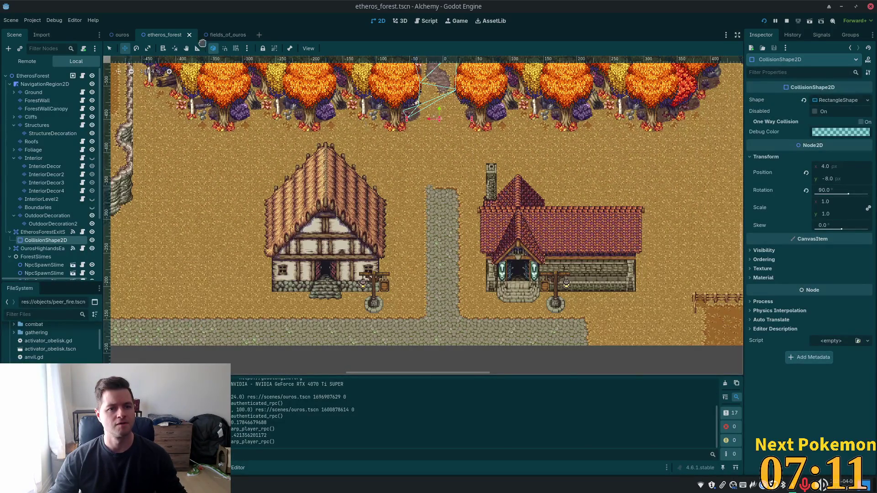
{"action": "left_click", "coordinate": [123, 35]}
{"action": "scroll", "coordinate": [351, 151], "scroll_direction": "down", "scroll_amount": 5}
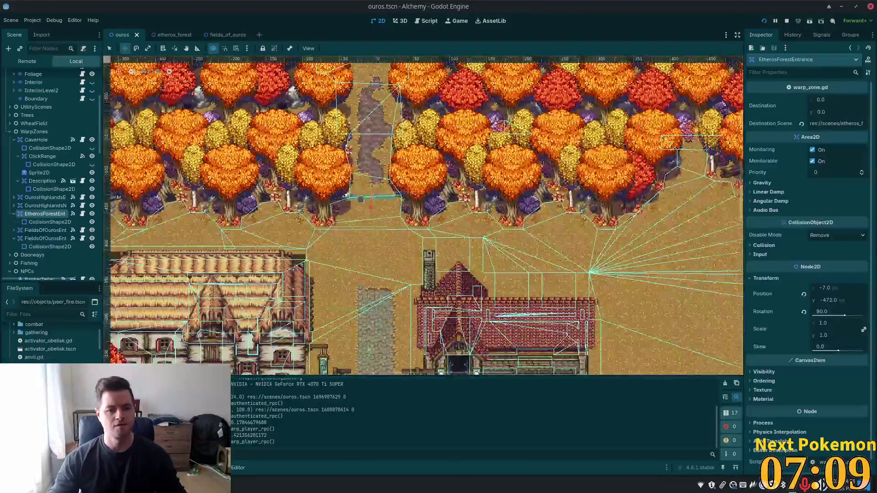
{"action": "scroll", "coordinate": [413, 159], "scroll_direction": "up", "scroll_amount": 6}
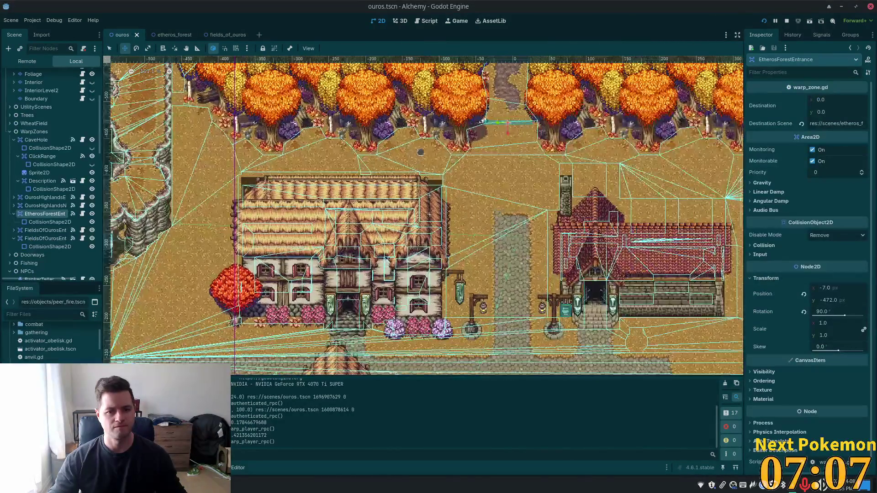
{"action": "scroll", "coordinate": [407, 155], "scroll_direction": "down", "scroll_amount": 3}
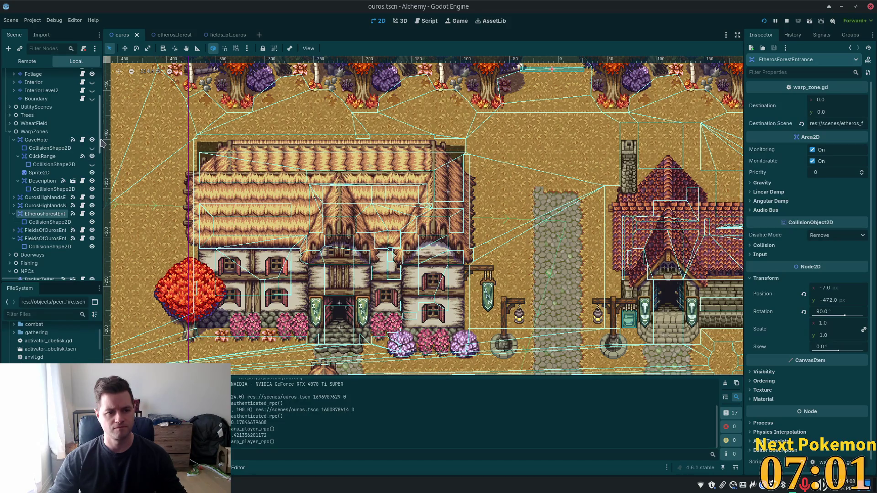
{"action": "scroll", "coordinate": [68, 142], "scroll_direction": "up", "scroll_amount": 5}
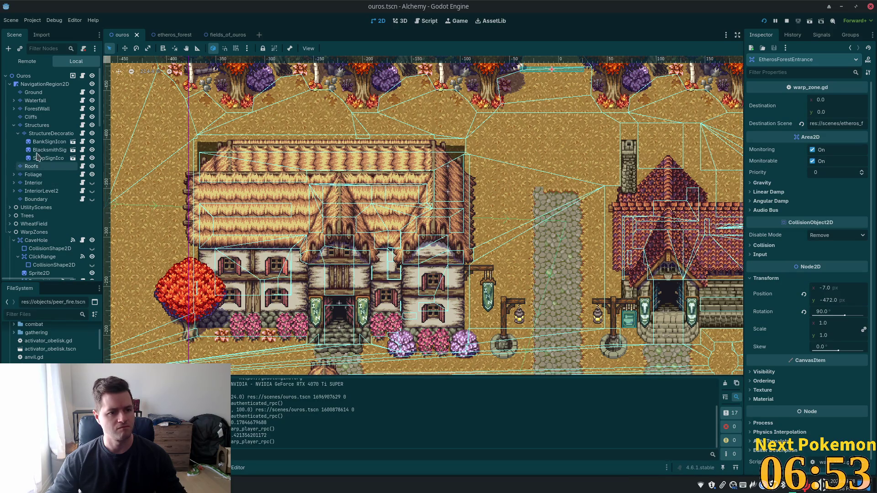
Step: On the Ouros Roofs layer, box-select the large thatched roof and carry it as a paint pattern
{"action": "left_click", "coordinate": [37, 125]}
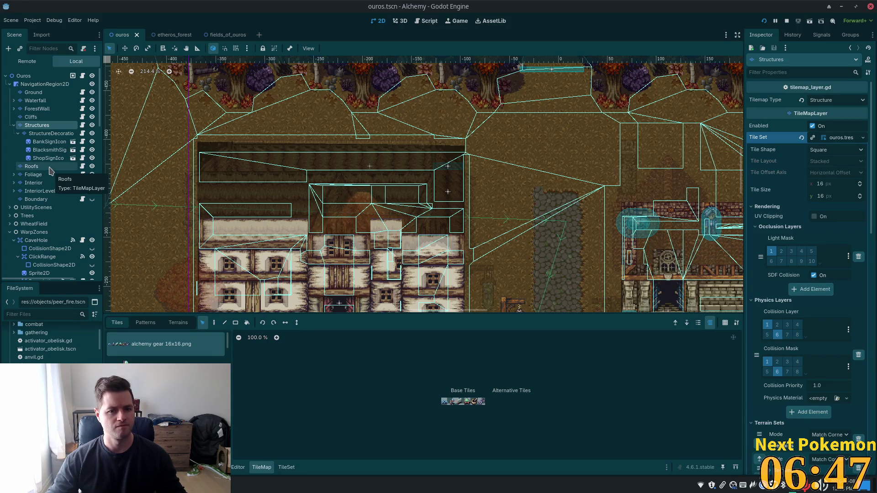
{"action": "scroll", "coordinate": [422, 179], "scroll_direction": "down", "scroll_amount": 2}
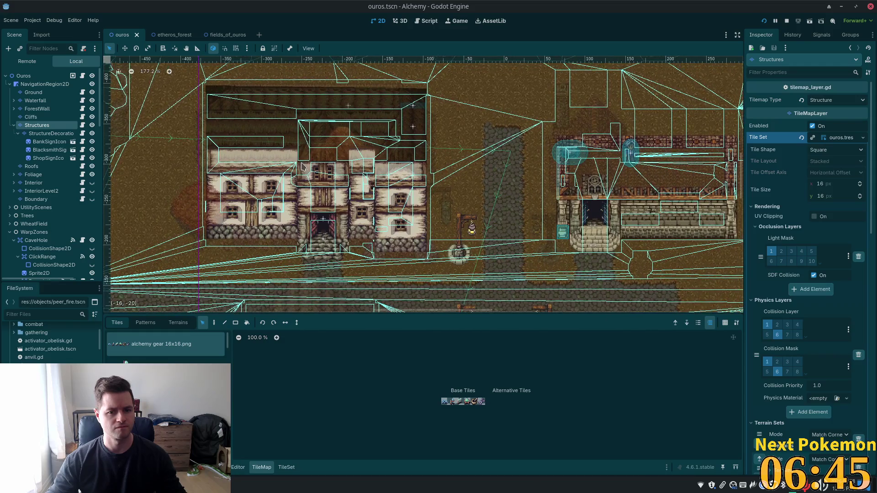
{"action": "scroll", "coordinate": [505, 187], "scroll_direction": "up", "scroll_amount": 2}
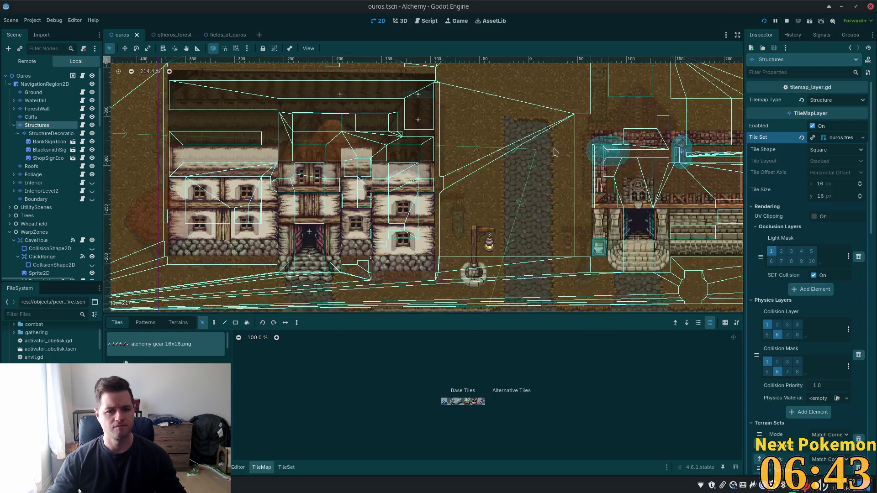
{"action": "left_click", "coordinate": [46, 166]}
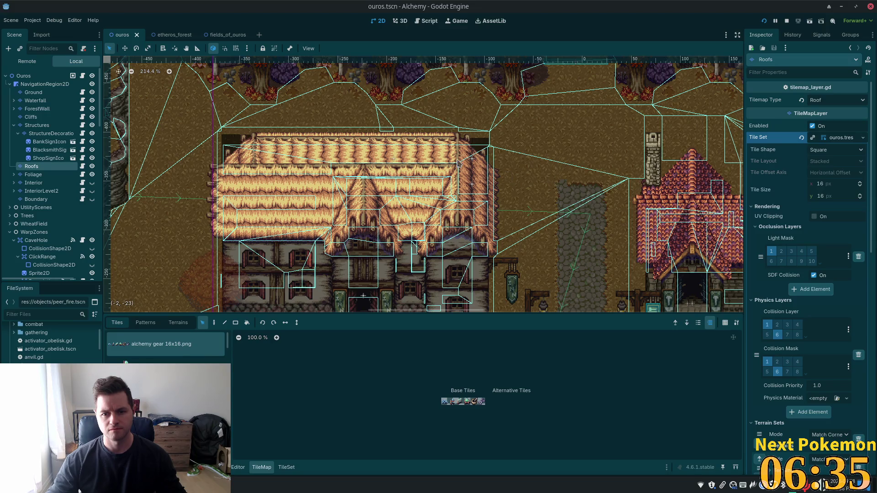
{"action": "mouse_move", "coordinate": [160, 117]}
{"action": "left_mouse_down"}
{"action": "mouse_move", "coordinate": [318, 196]}
{"action": "mouse_move", "coordinate": [551, 273]}
{"action": "left_mouse_up"}
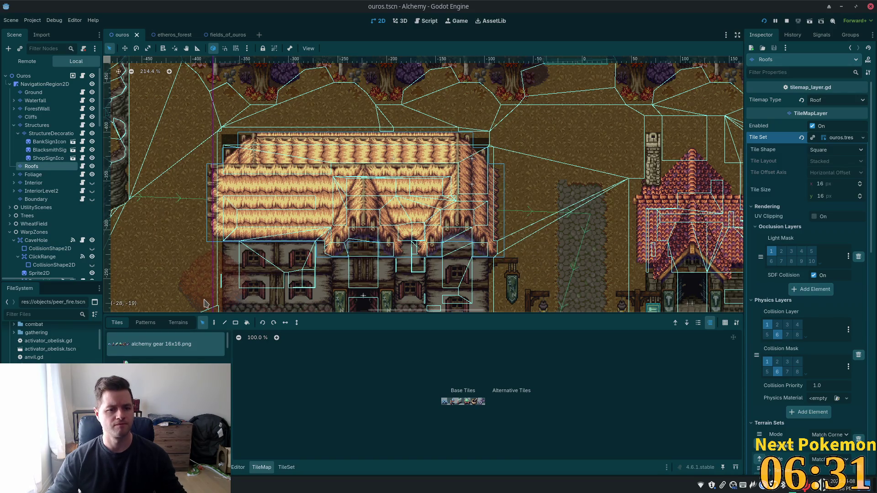
{"action": "left_click", "coordinate": [214, 323]}
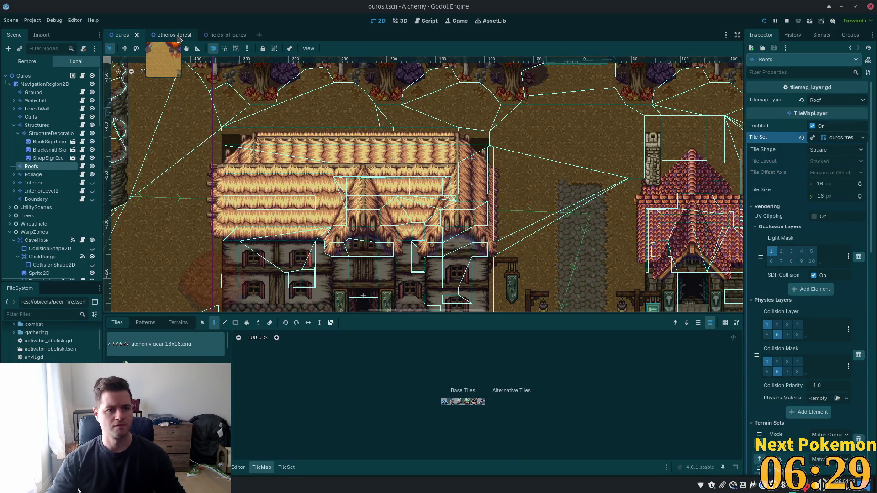
Step: Delete the left house's roof tiles from etheros_forest's Roofs layer, then return to ouros
{"action": "left_click", "coordinate": [178, 37]}
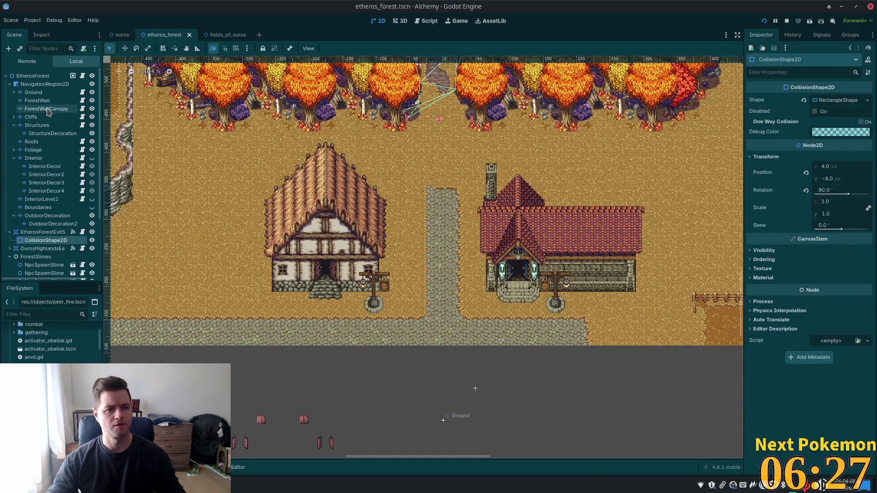
{"action": "left_click", "coordinate": [32, 142]}
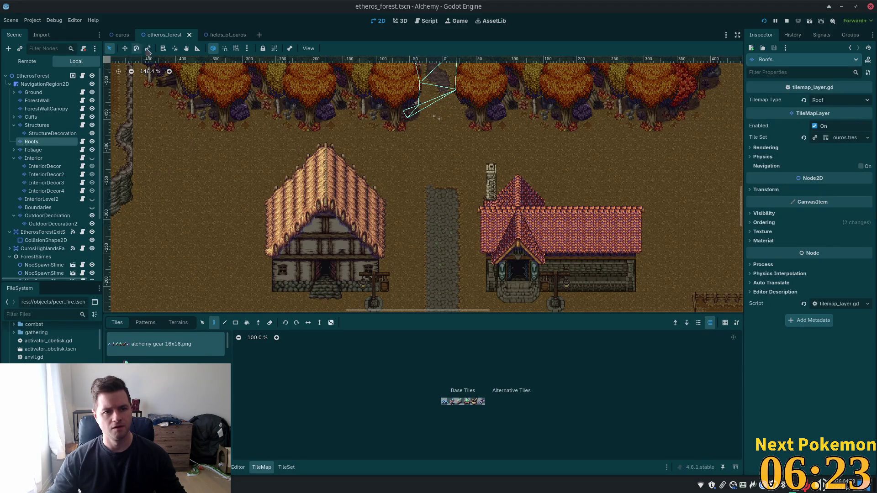
{"action": "left_click_drag", "start_coordinate": [191, 158], "coordinate": [441, 279]}
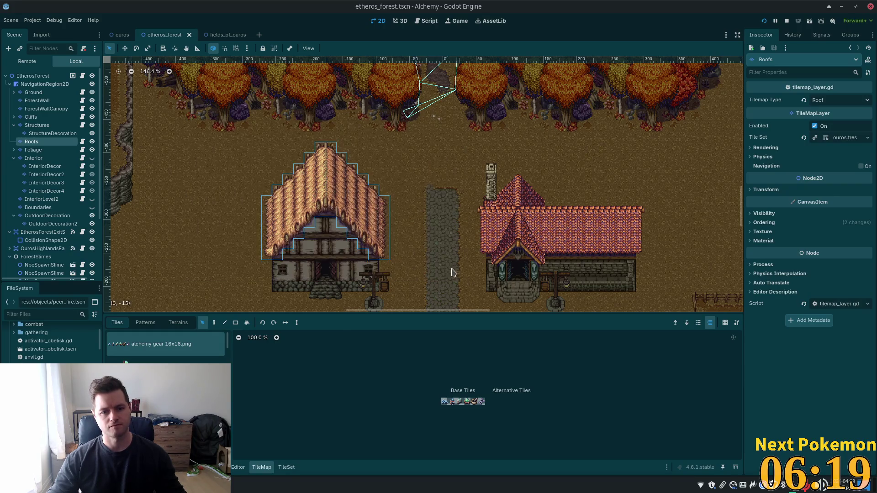
{"action": "key", "text": "Delete"}
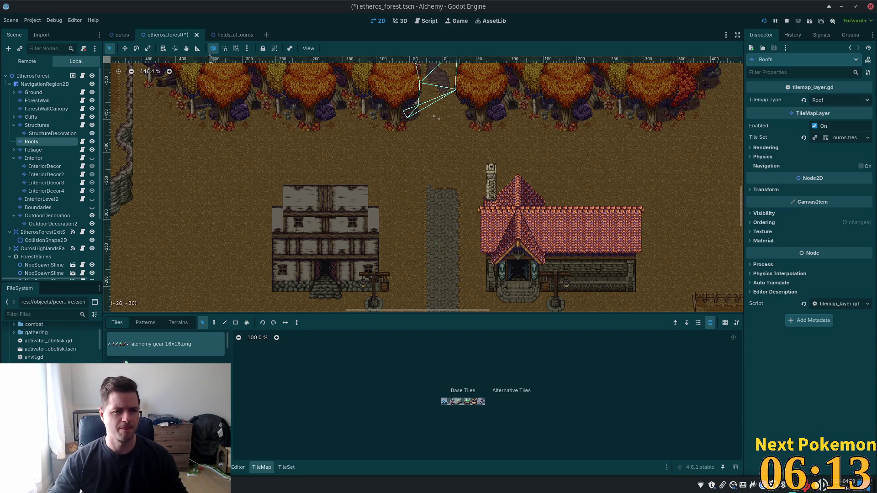
{"action": "left_click", "coordinate": [110, 35]}
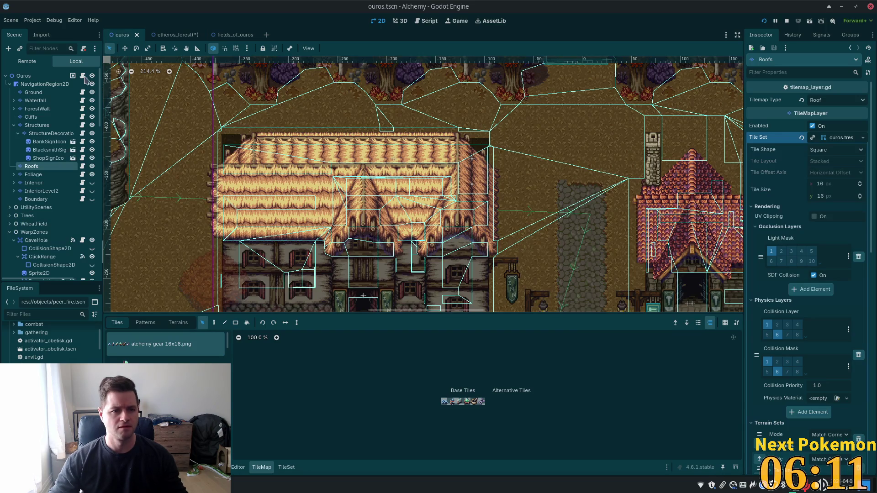
Step: Re-select the double-gabled thatched roof in ouros as a paint pattern
{"action": "left_click_drag", "start_coordinate": [159, 100], "coordinate": [582, 289]}
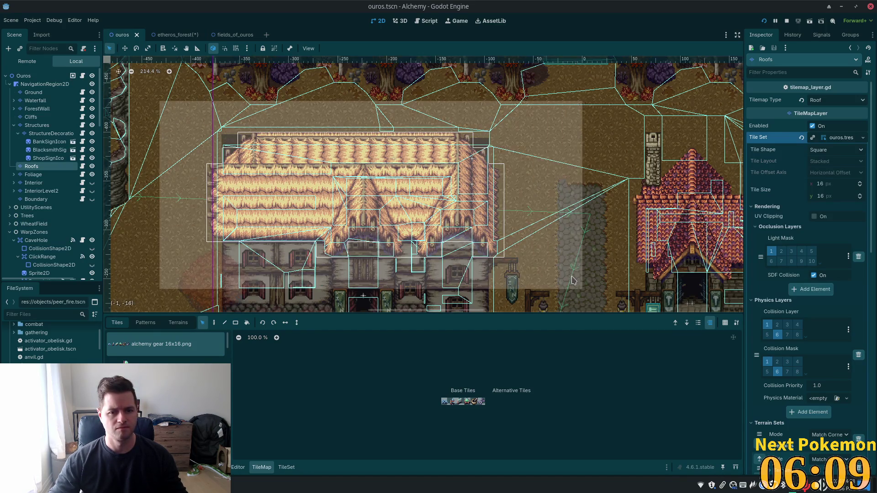
{"action": "left_click", "coordinate": [214, 324]}
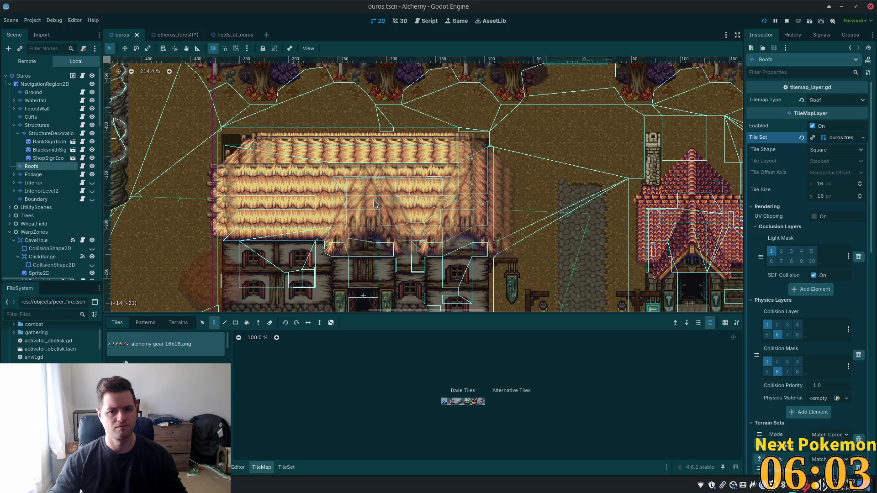
{"action": "left_click", "coordinate": [361, 204]}
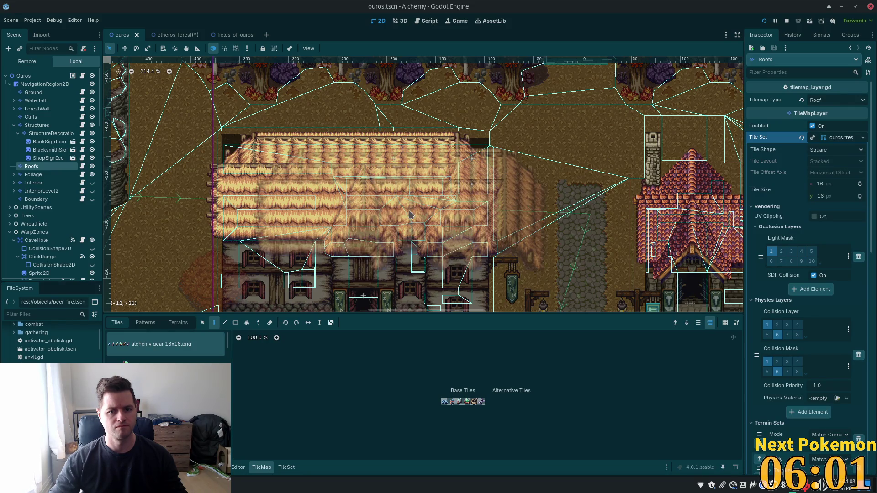
{"action": "left_click", "coordinate": [163, 37]}
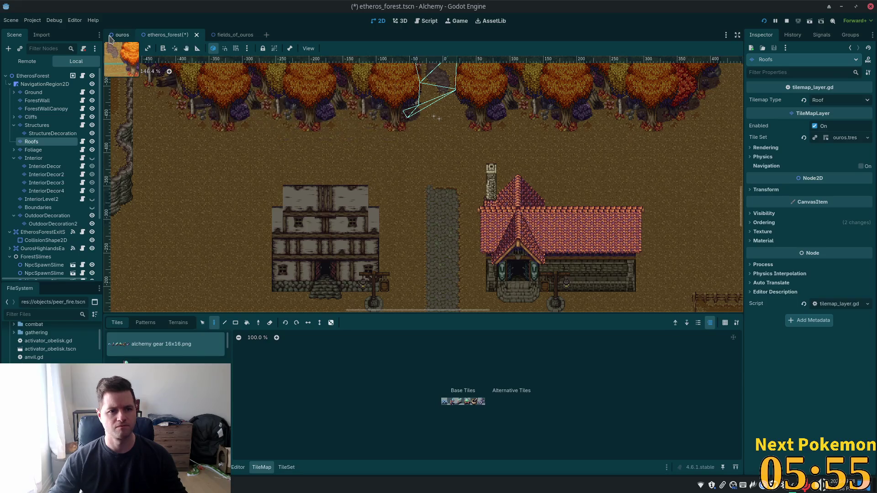
{"action": "left_click", "coordinate": [112, 37]}
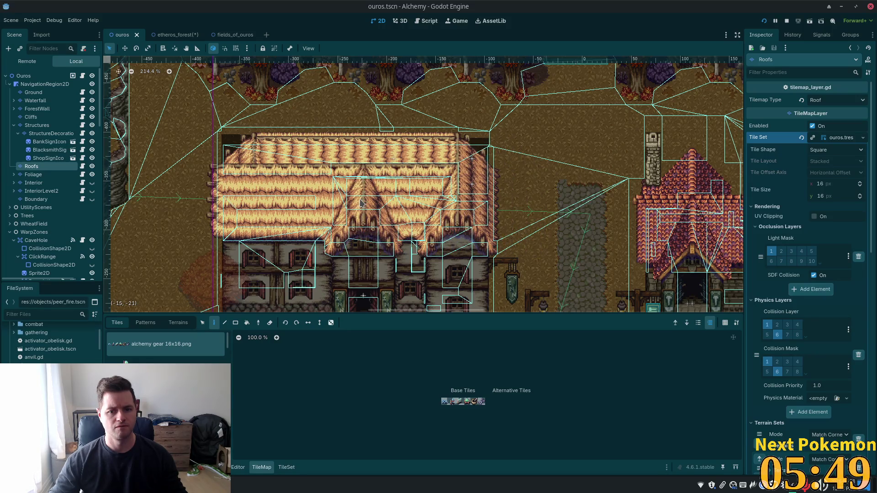
Step: Stamp the thatched roof over etheros_forest's left house, then go back to ouros
{"action": "left_click", "coordinate": [164, 36]}
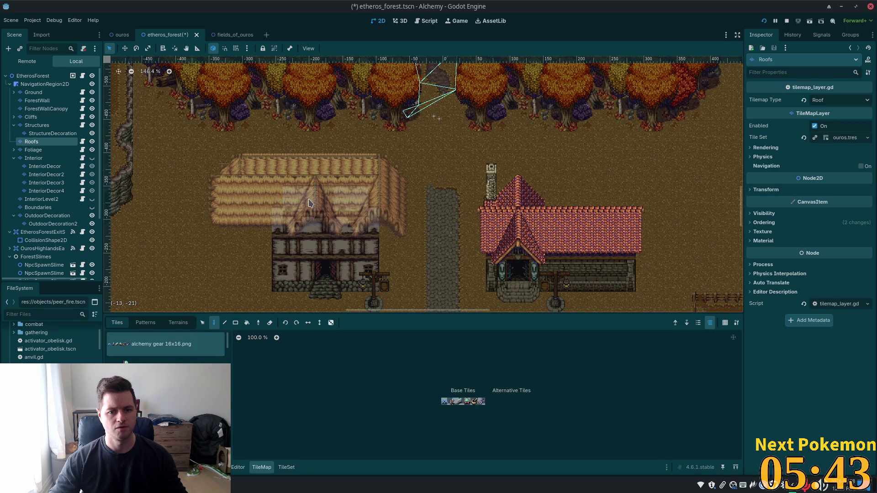
{"action": "left_click", "coordinate": [285, 203]}
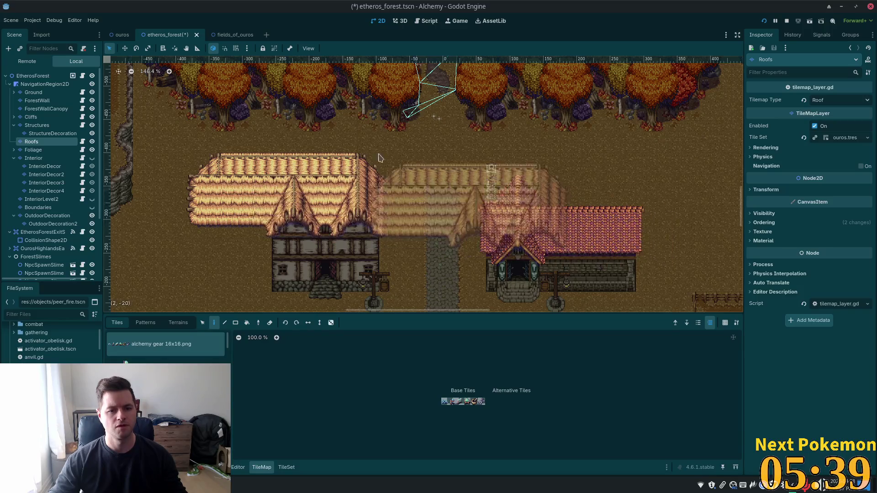
{"action": "left_click", "coordinate": [120, 35]}
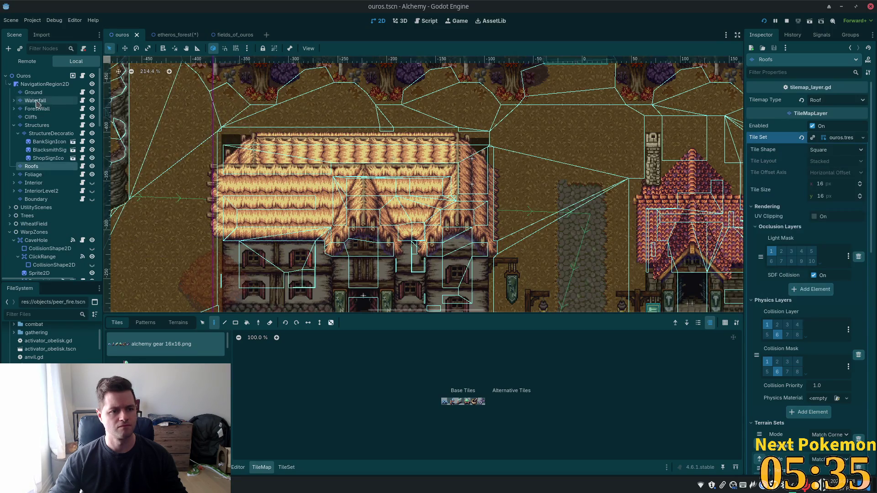
Step: Select the Ouros Structures layer and zoom out and back in across the town's buildings
{"action": "left_click", "coordinate": [36, 125]}
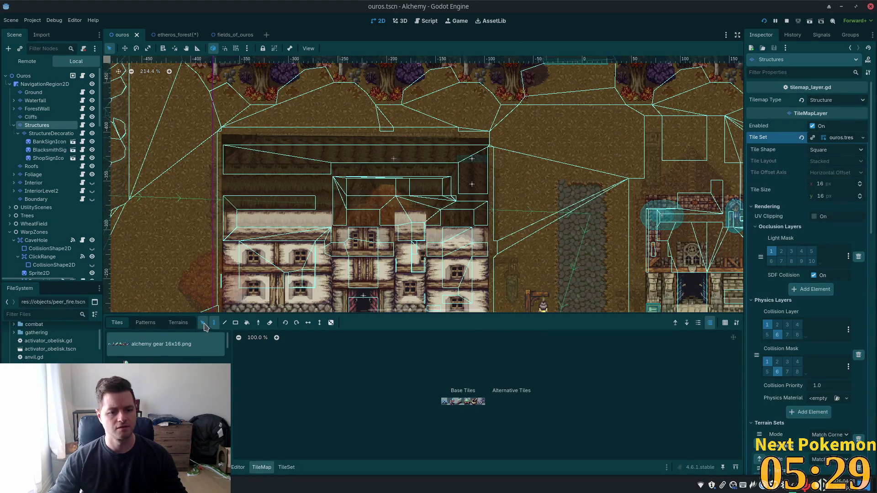
{"action": "scroll", "coordinate": [262, 205], "scroll_direction": "down", "scroll_amount": 1}
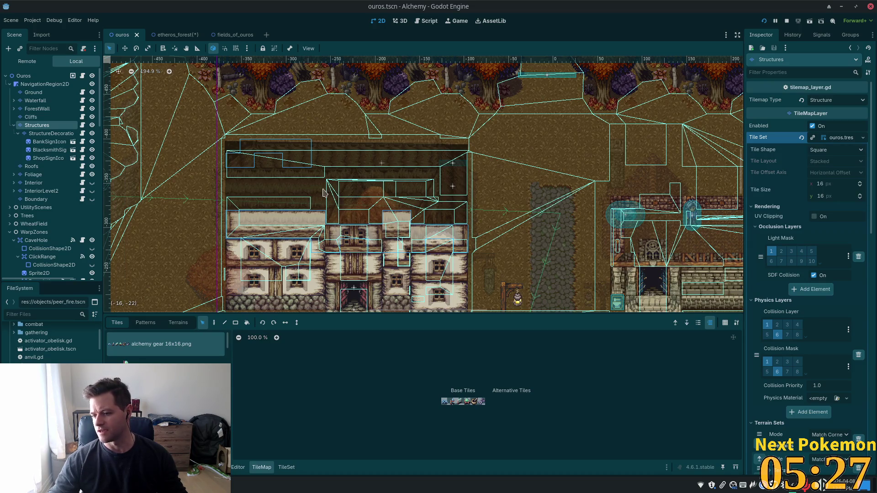
{"action": "scroll", "coordinate": [328, 163], "scroll_direction": "down", "scroll_amount": 1}
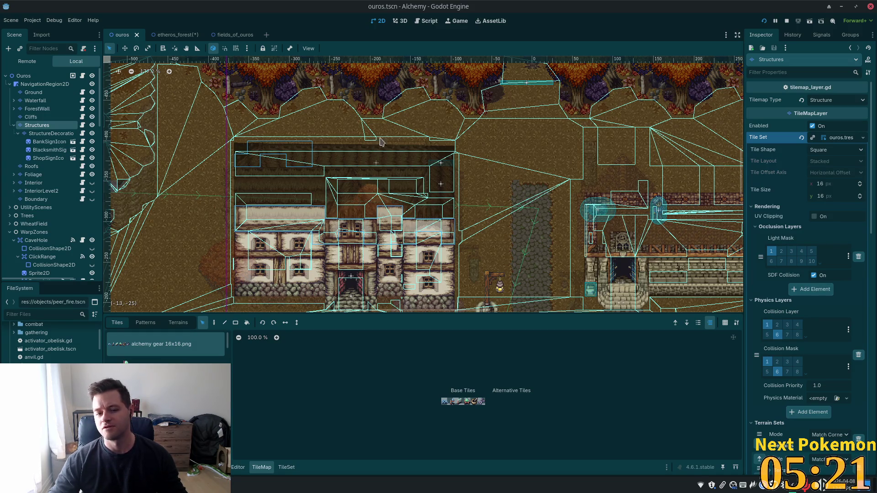
{"action": "scroll", "coordinate": [523, 185], "scroll_direction": "down", "scroll_amount": 4}
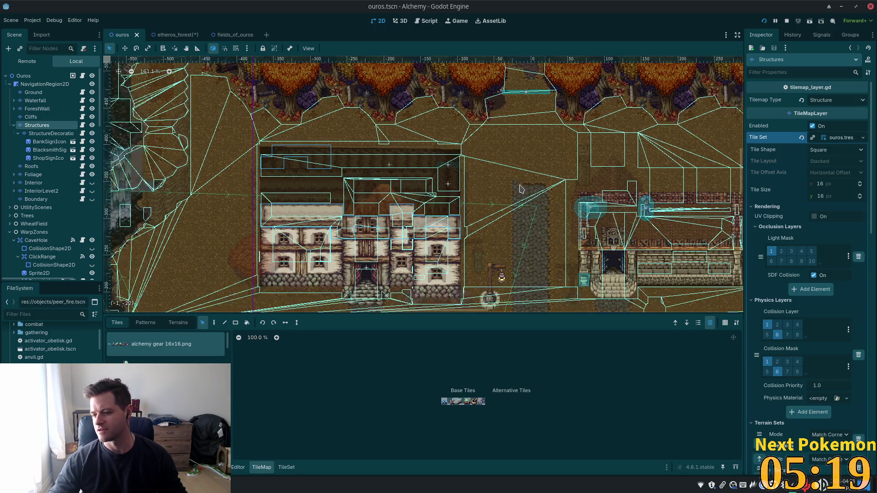
{"action": "scroll", "coordinate": [524, 193], "scroll_direction": "down", "scroll_amount": 3}
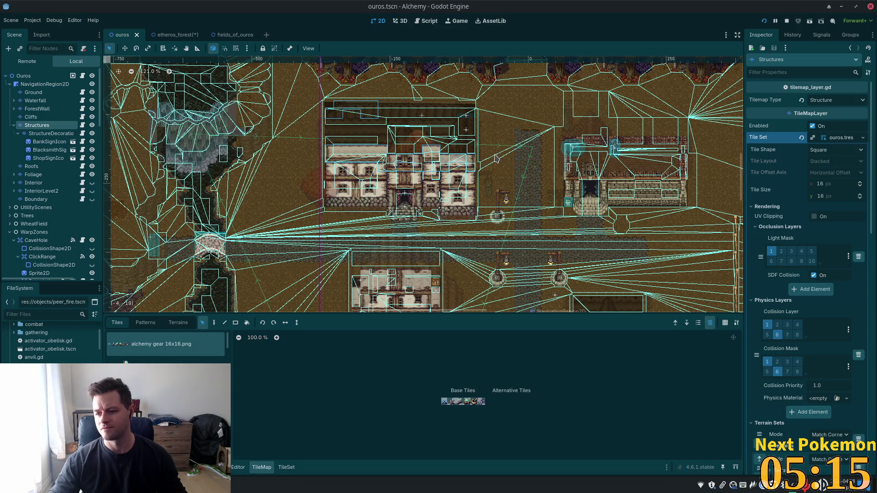
{"action": "scroll", "coordinate": [442, 146], "scroll_direction": "up", "scroll_amount": 1}
{"action": "scroll", "coordinate": [441, 145], "scroll_direction": "up", "scroll_amount": 3}
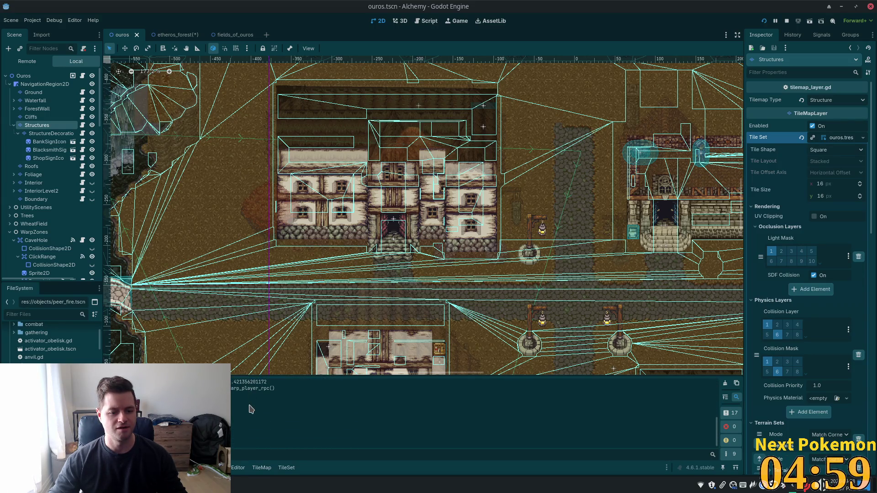
Step: Box-select the large Ouros building's Structures tiles and carry them as a paint pattern
{"action": "scroll", "coordinate": [695, 448], "scroll_direction": "up", "scroll_amount": 10}
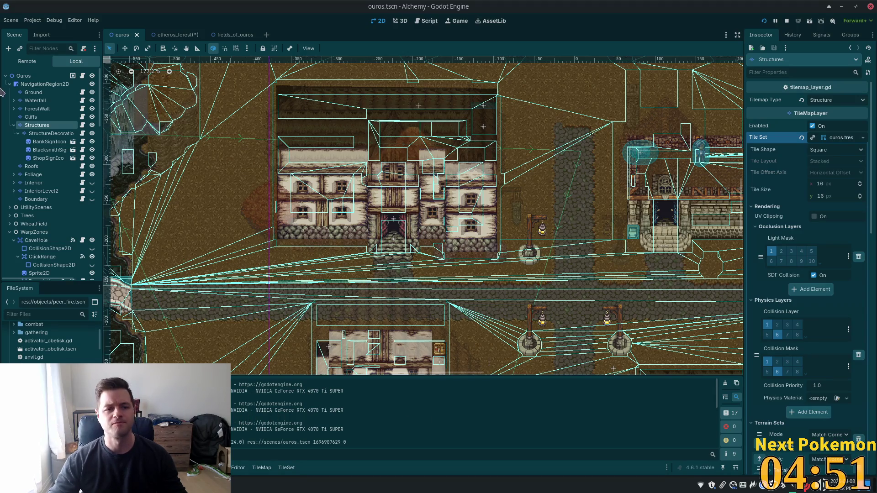
{"action": "left_click", "coordinate": [297, 127]}
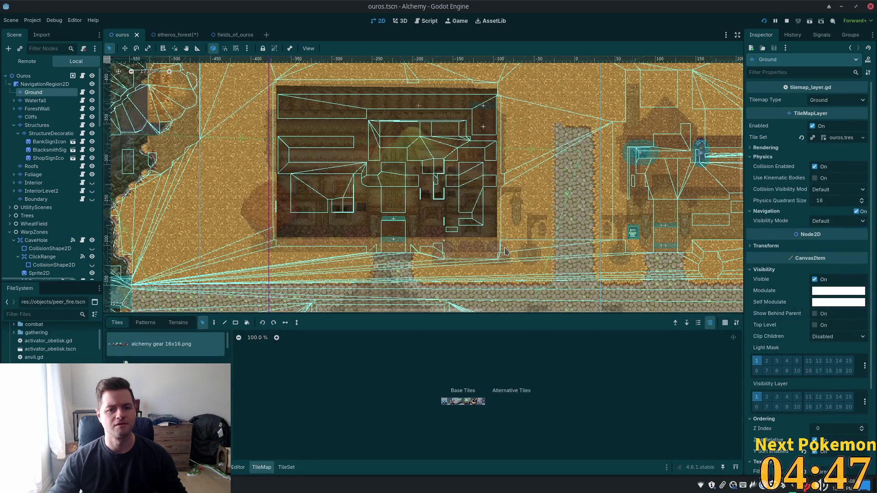
{"action": "left_click", "coordinate": [36, 125]}
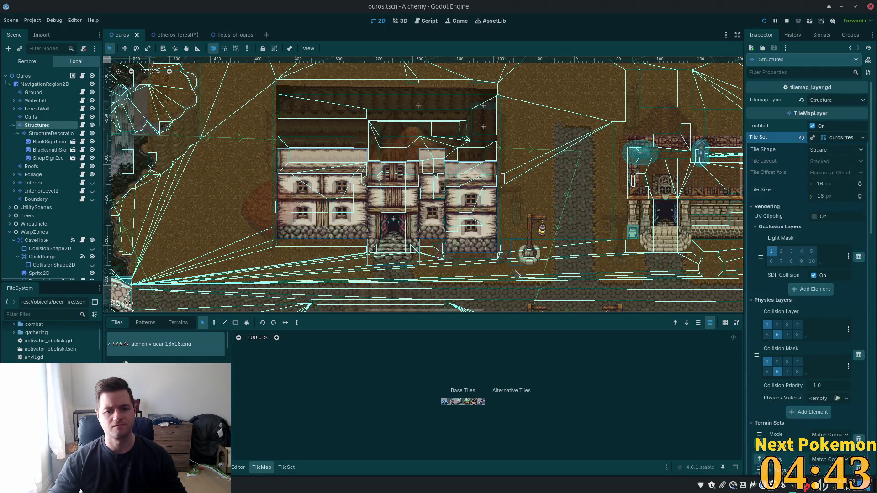
{"action": "left_click_drag", "start_coordinate": [226, 72], "coordinate": [565, 295]}
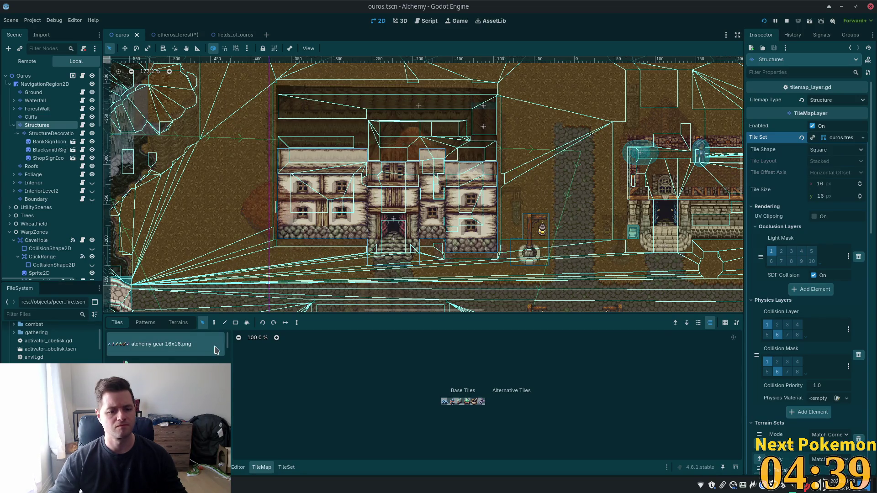
{"action": "left_click", "coordinate": [213, 323]}
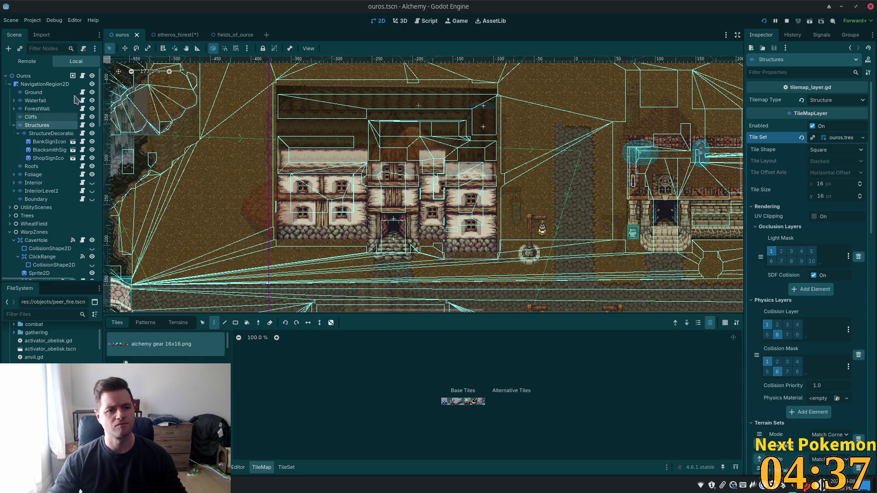
{"action": "left_click", "coordinate": [176, 36]}
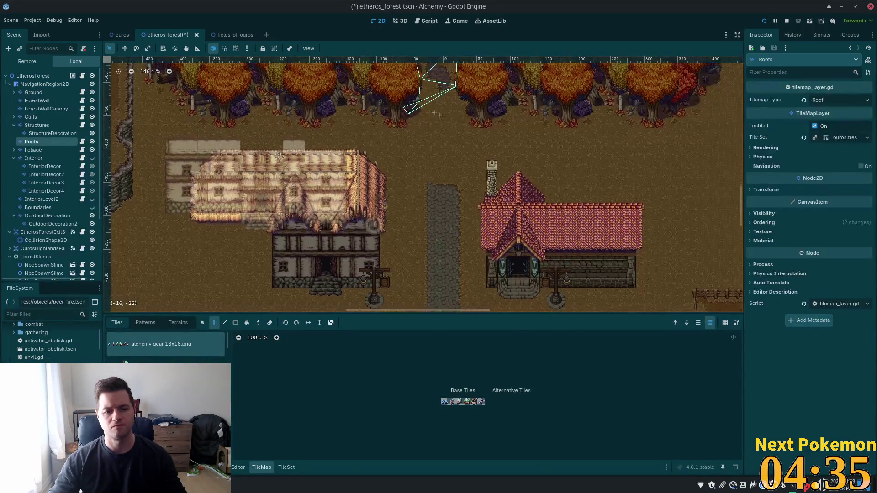
Step: Compare etheros_forest with the ouros town, then select etheros_forest's Structures layer
{"action": "scroll", "coordinate": [308, 187], "scroll_direction": "down", "scroll_amount": 3}
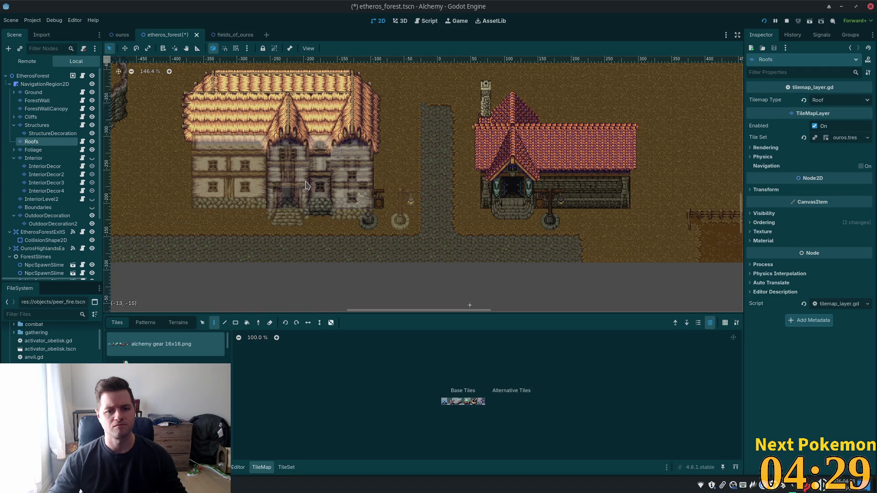
{"action": "left_click", "coordinate": [120, 36]}
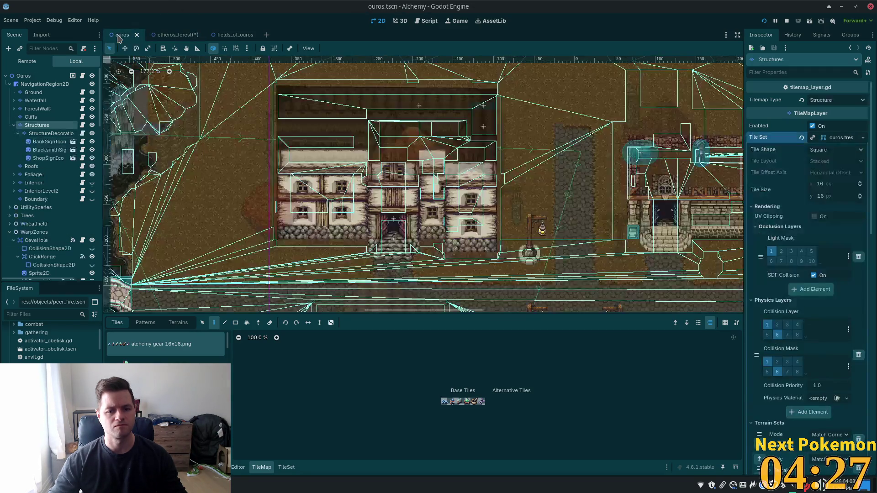
{"action": "left_click", "coordinate": [176, 35]}
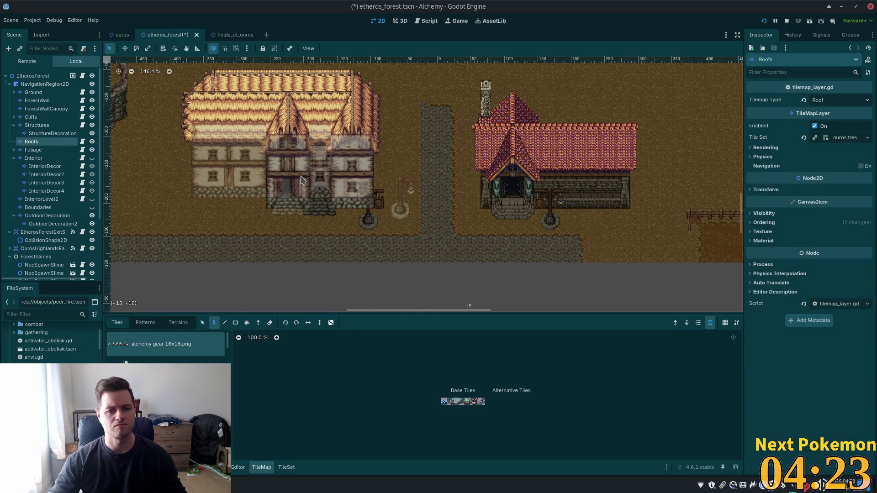
{"action": "left_click", "coordinate": [121, 36]}
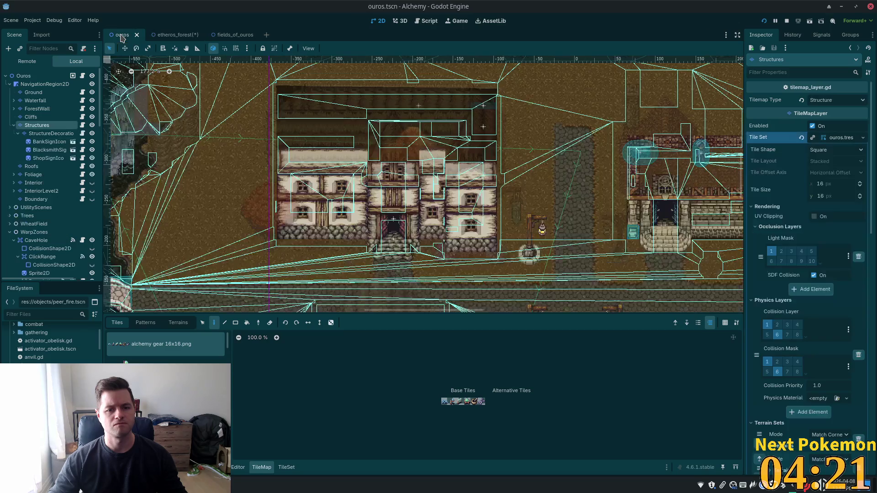
{"action": "left_click", "coordinate": [165, 35]}
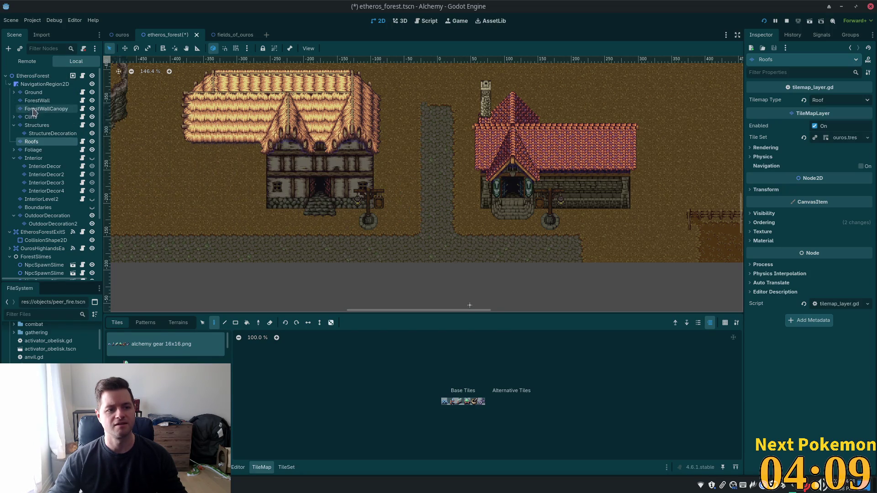
{"action": "left_click", "coordinate": [41, 127]}
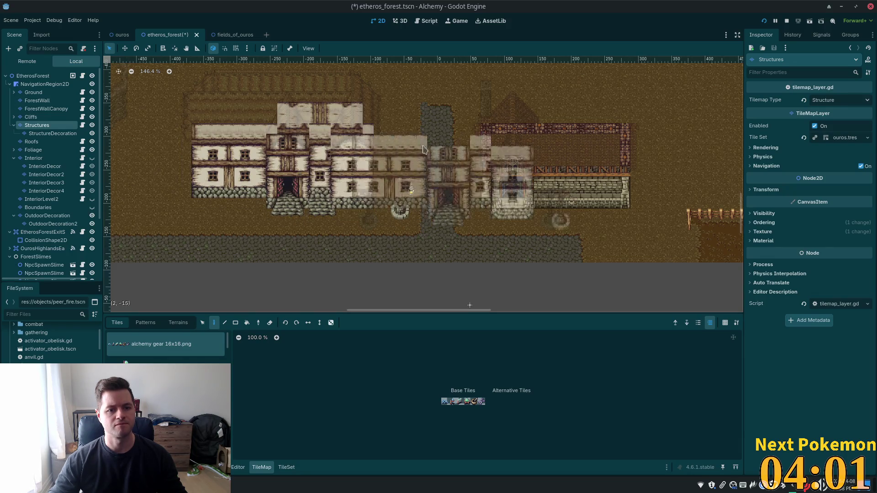
Step: Erase the overlapping building tiles from etheros_forest's Structures layer
{"action": "scroll", "coordinate": [240, 91], "scroll_direction": "up", "scroll_amount": 3}
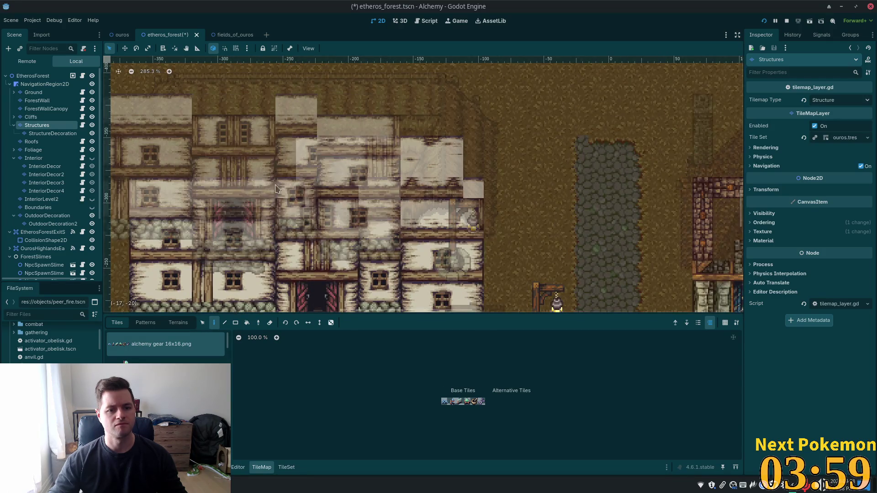
{"action": "mouse_move", "coordinate": [269, 143]}
{"action": "left_mouse_down"}
{"action": "mouse_move", "coordinate": [512, 214]}
{"action": "mouse_move", "coordinate": [425, 146]}
{"action": "mouse_move", "coordinate": [463, 151]}
{"action": "left_mouse_up"}
{"action": "left_click_drag", "start_coordinate": [414, 167], "coordinate": [300, 168]}
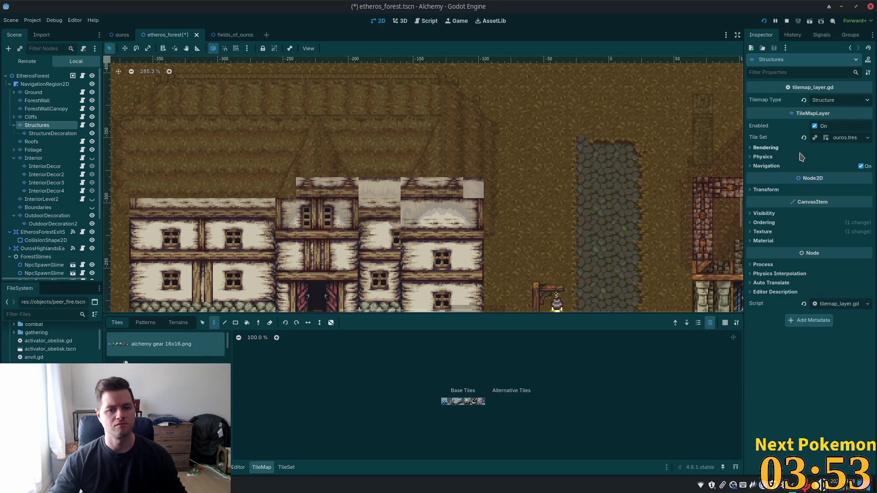
Step: After comparing with ouros, save the etheros_forest scene and return to ouros
{"action": "left_click", "coordinate": [115, 36]}
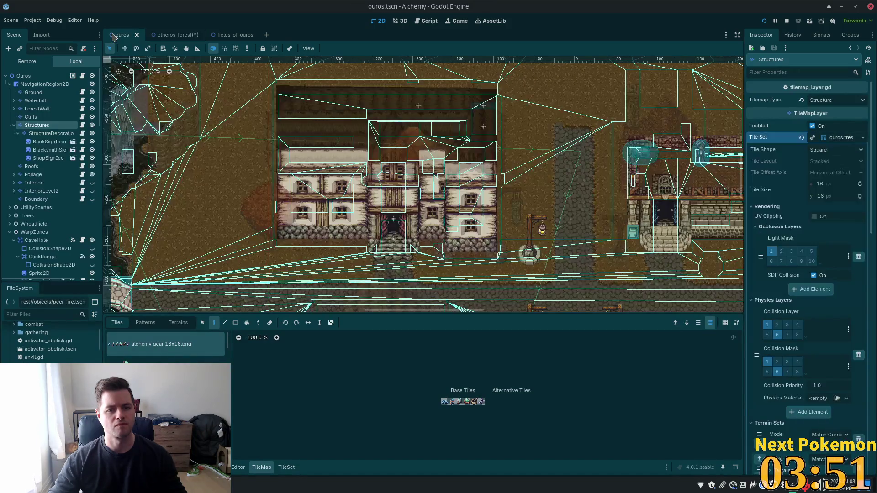
{"action": "left_click", "coordinate": [172, 35]}
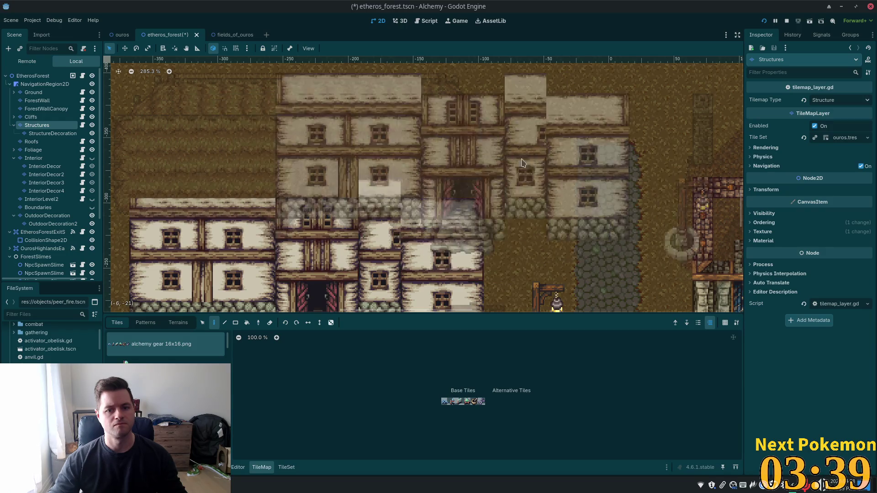
{"action": "scroll", "coordinate": [564, 108], "scroll_direction": "down", "scroll_amount": 2}
{"action": "left_click_drag", "start_coordinate": [564, 108], "coordinate": [531, 82]}
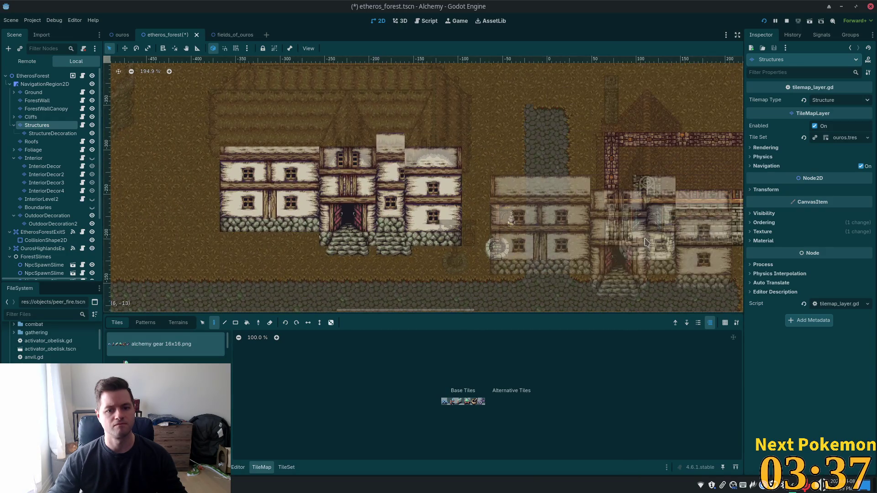
{"action": "key", "text": "ctrl+s"}
{"action": "left_click", "coordinate": [120, 35]}
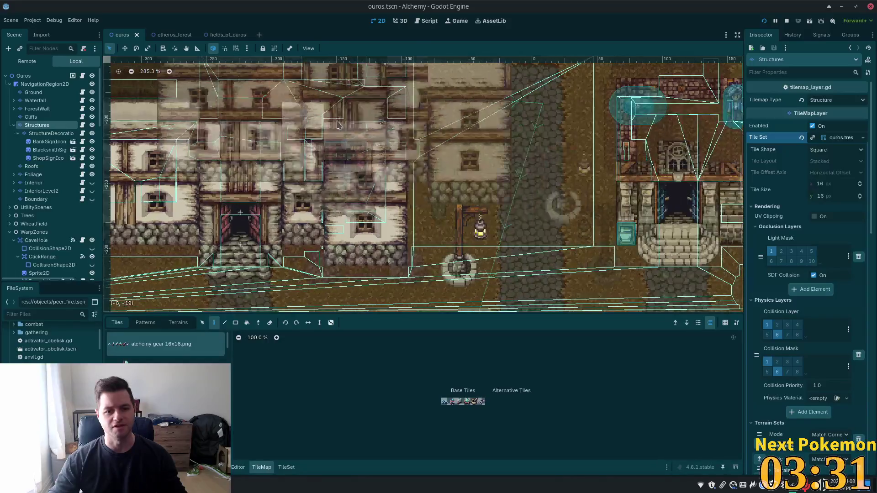
{"action": "left_click", "coordinate": [125, 49]}
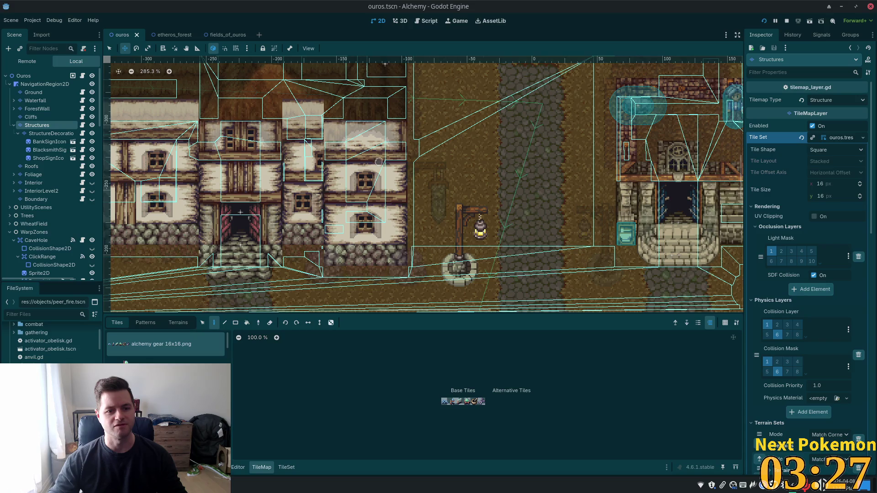
{"action": "scroll", "coordinate": [378, 161], "scroll_direction": "up", "scroll_amount": 3}
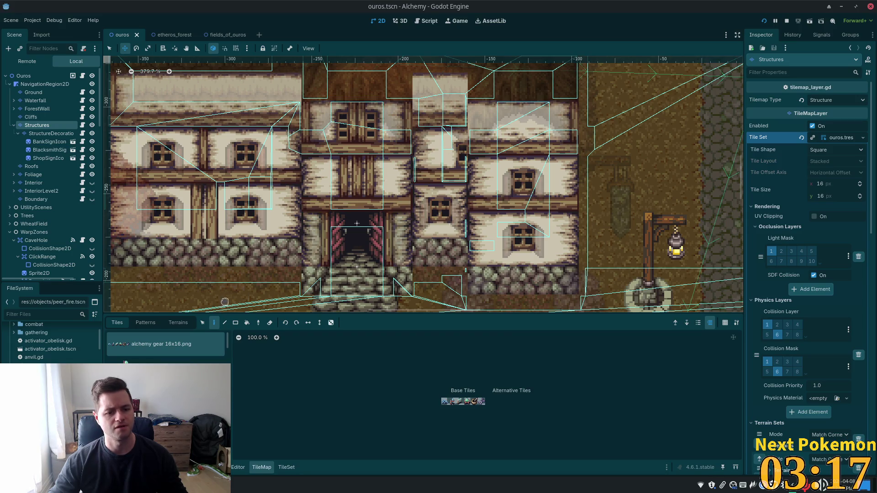
{"action": "left_click", "coordinate": [203, 322]}
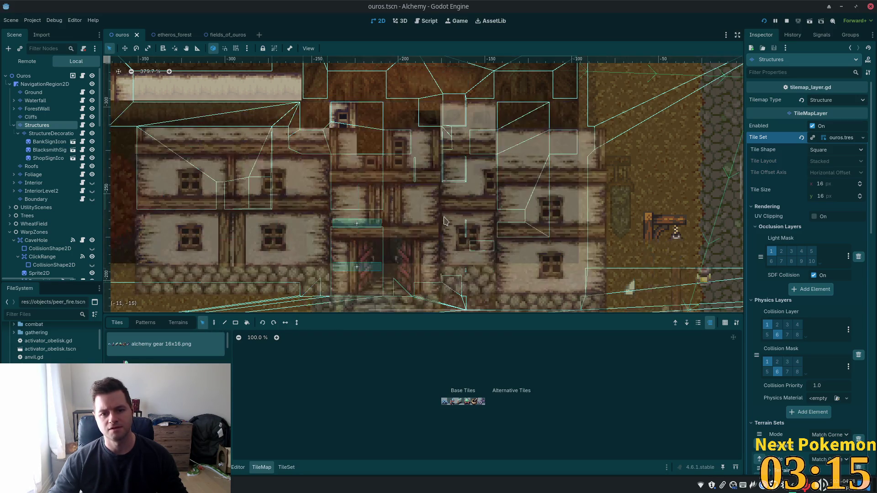
{"action": "left_click_drag", "start_coordinate": [445, 222], "coordinate": [445, 221]}
{"action": "key", "text": "ctrl+z"}
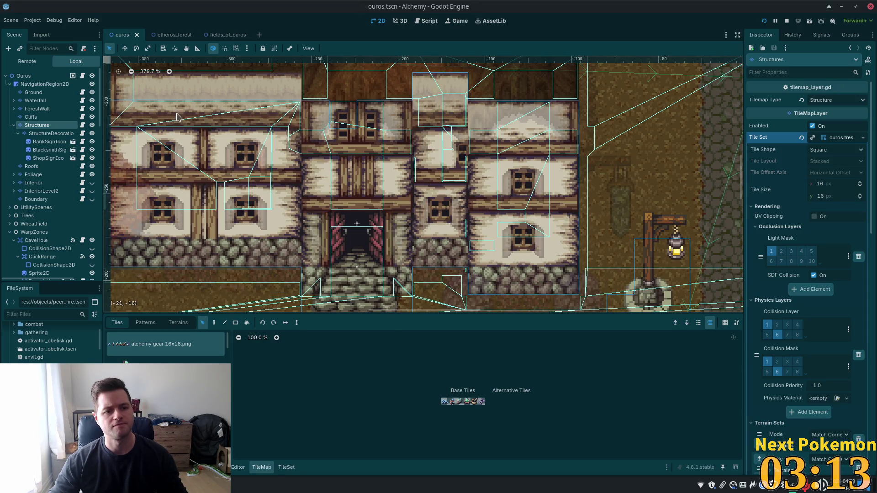
{"action": "left_click_drag", "start_coordinate": [414, 186], "coordinate": [464, 236]}
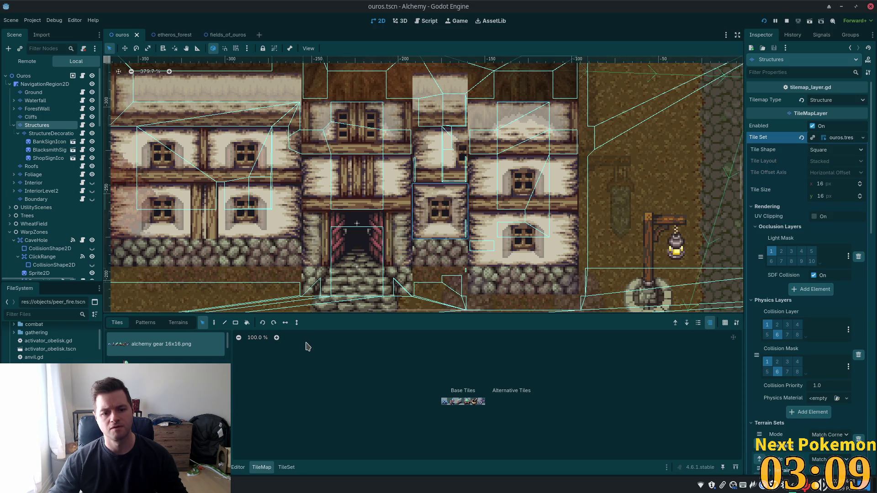
{"action": "left_click", "coordinate": [214, 323]}
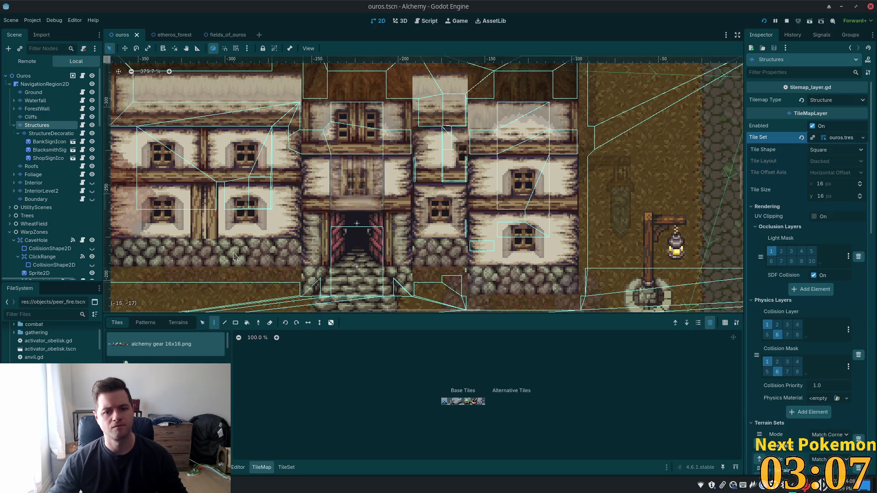
{"action": "mouse_move", "coordinate": [228, 345]}
{"action": "left_mouse_down"}
{"action": "mouse_move", "coordinate": [237, 413]}
{"action": "mouse_move", "coordinate": [235, 394]}
{"action": "left_mouse_up"}
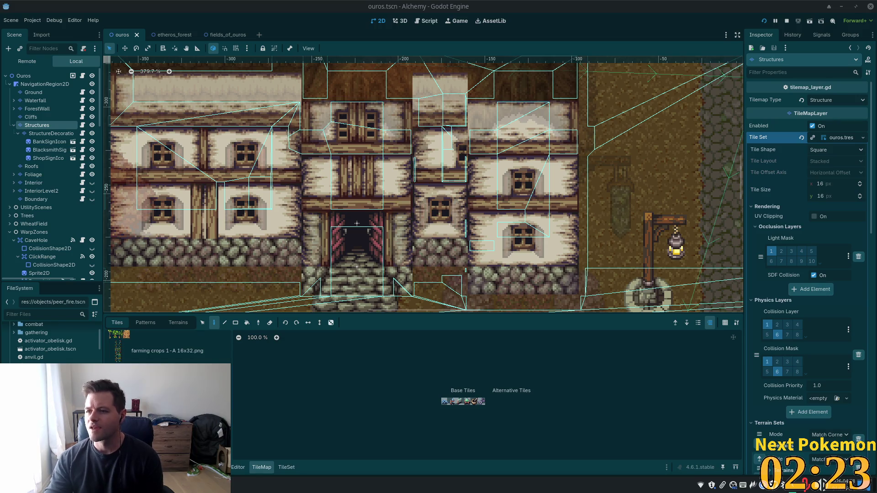
Step: Alt+Tab from the Godot editor to the OBS Studio window
{"action": "key", "text": "alt+Tab"}
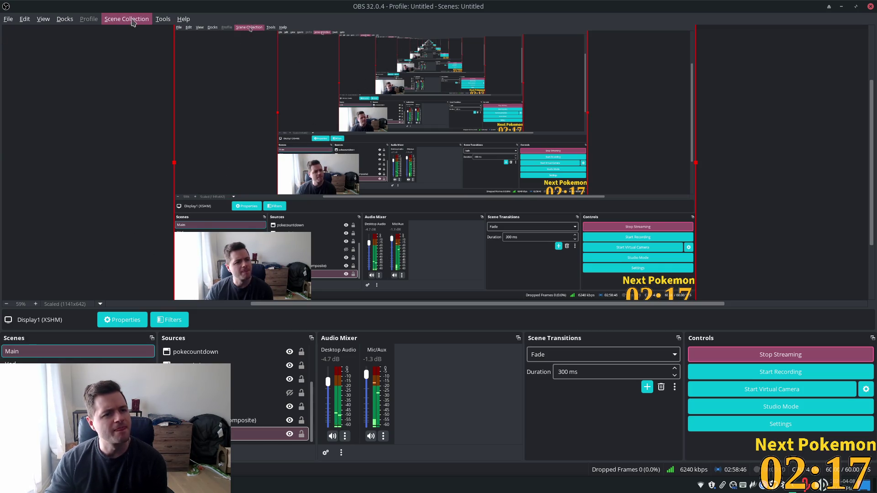
{"action": "left_click", "coordinate": [163, 19]}
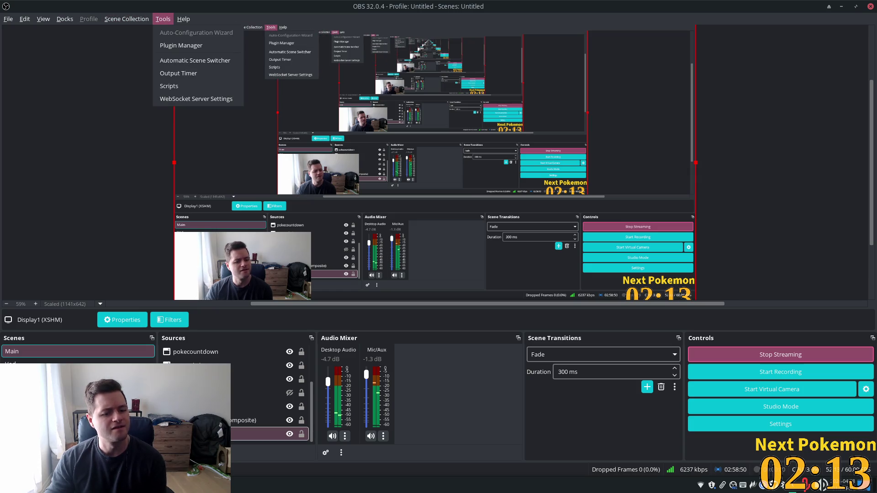
{"action": "key", "text": "Escape"}
{"action": "left_click", "coordinate": [122, 319]}
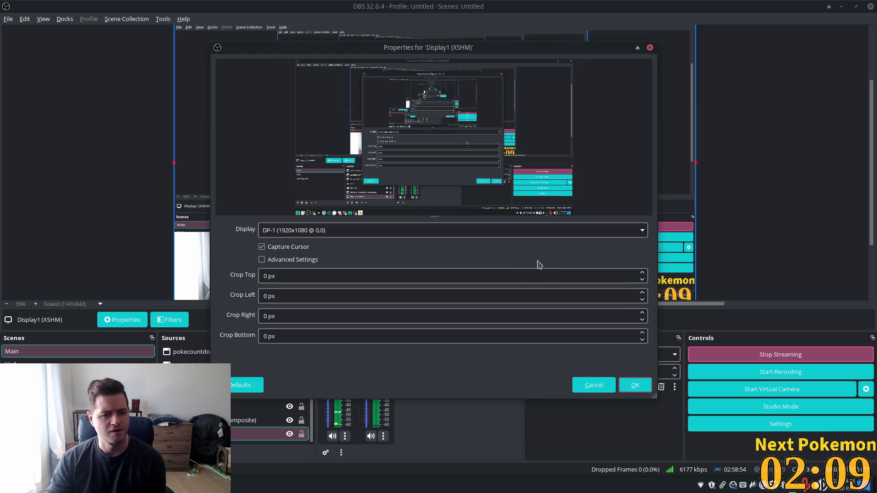
{"action": "left_click", "coordinate": [290, 260]}
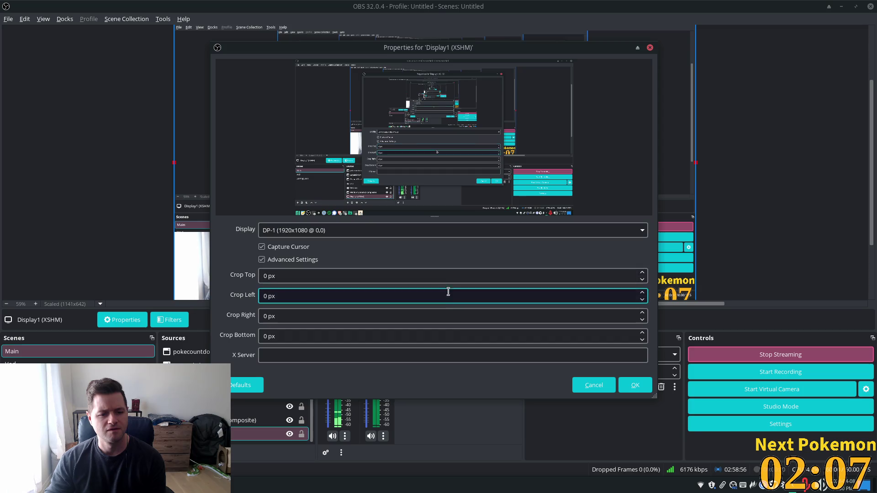
{"action": "left_click", "coordinate": [650, 47]}
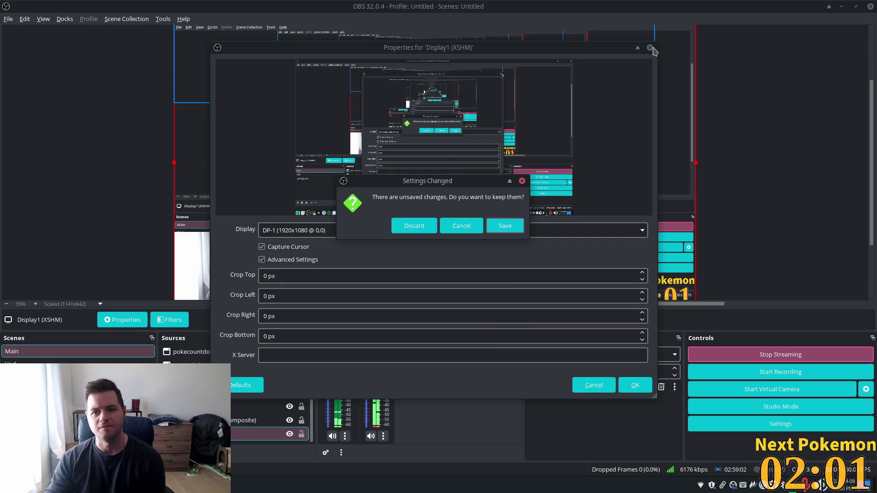
{"action": "left_click", "coordinate": [424, 227]}
{"action": "left_click", "coordinate": [8, 19]}
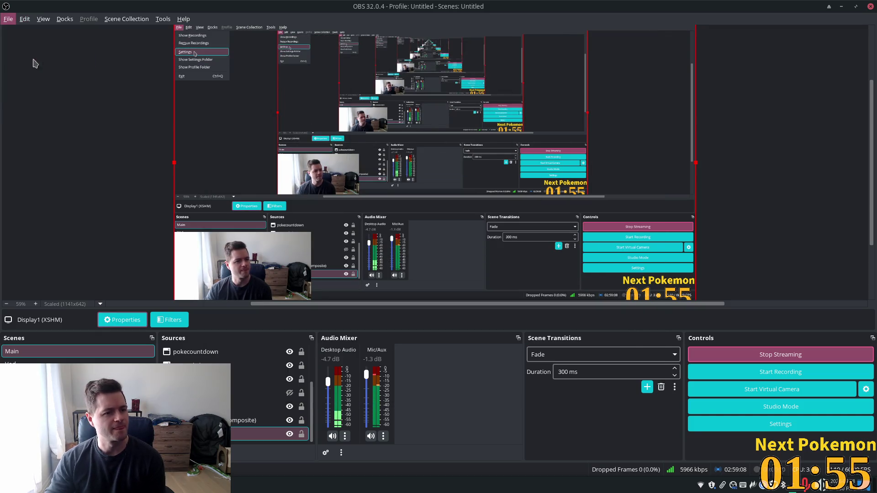
Step: Open OBS Output settings, check the 6000 Kbps bitrate, and list the CPU usage presets
{"action": "left_click", "coordinate": [18, 60]}
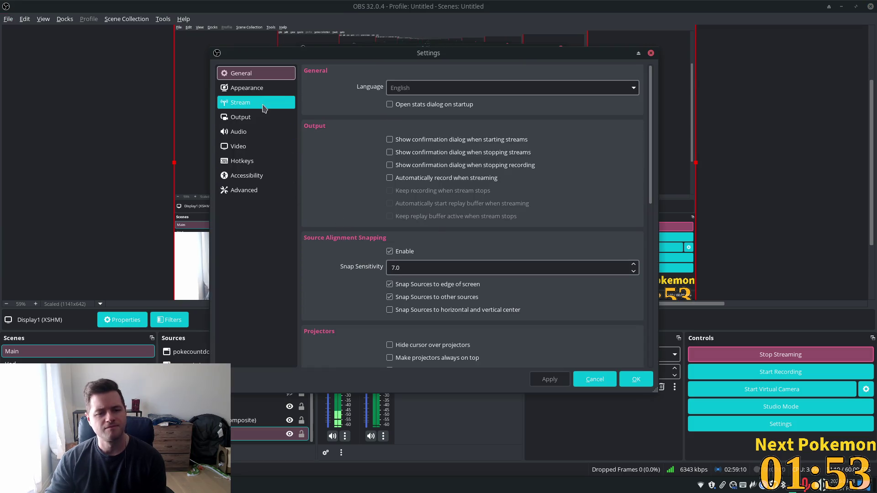
{"action": "left_click", "coordinate": [256, 102]}
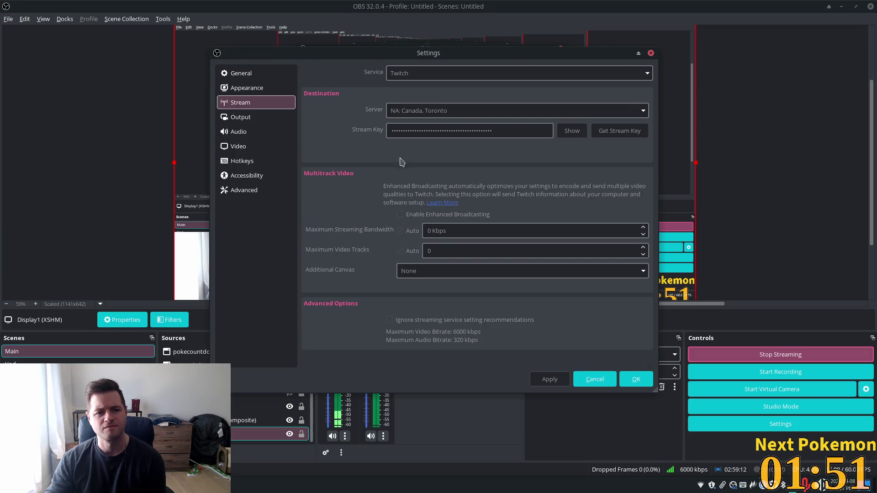
{"action": "left_click", "coordinate": [260, 118]}
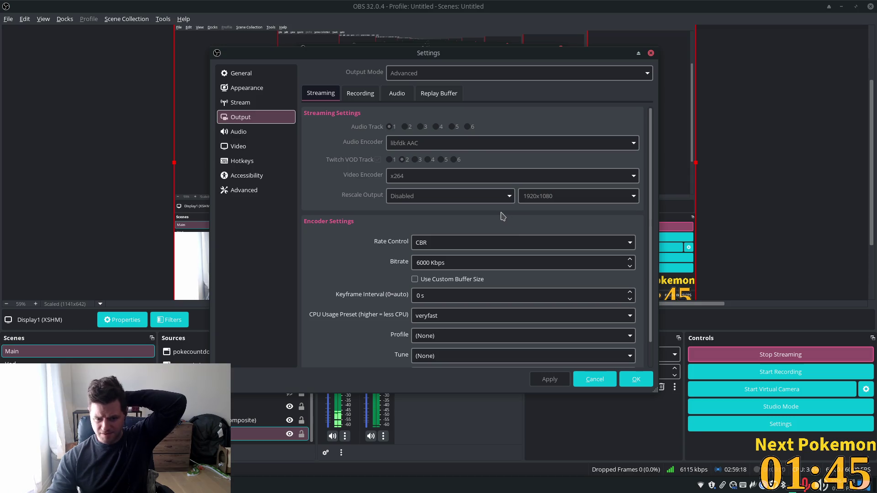
{"action": "left_click", "coordinate": [541, 263]}
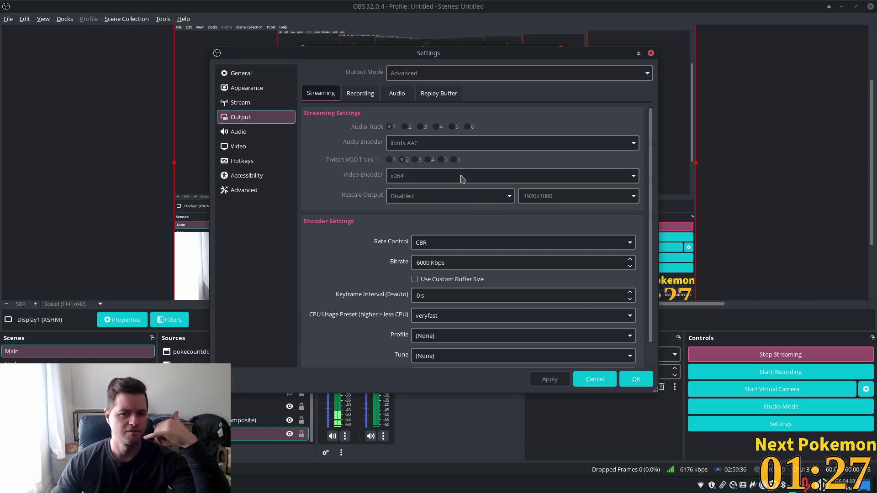
{"action": "scroll", "coordinate": [467, 189], "scroll_direction": "down", "scroll_amount": 1}
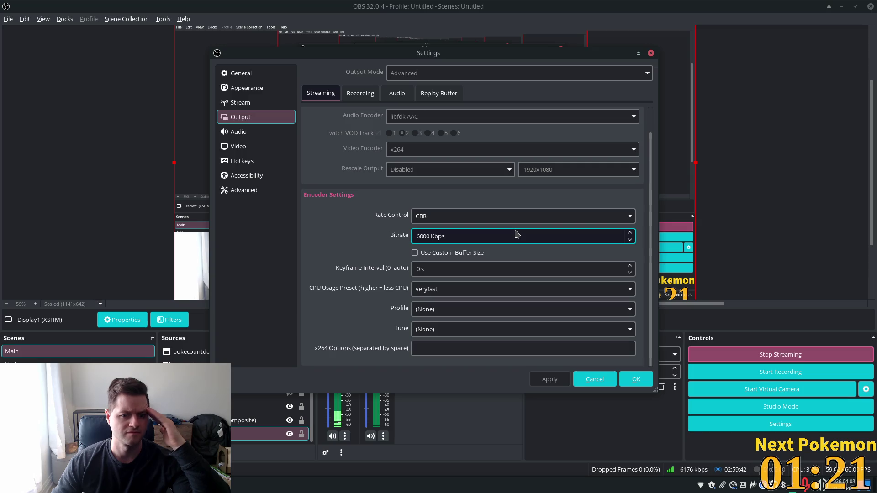
{"action": "left_click", "coordinate": [574, 297]}
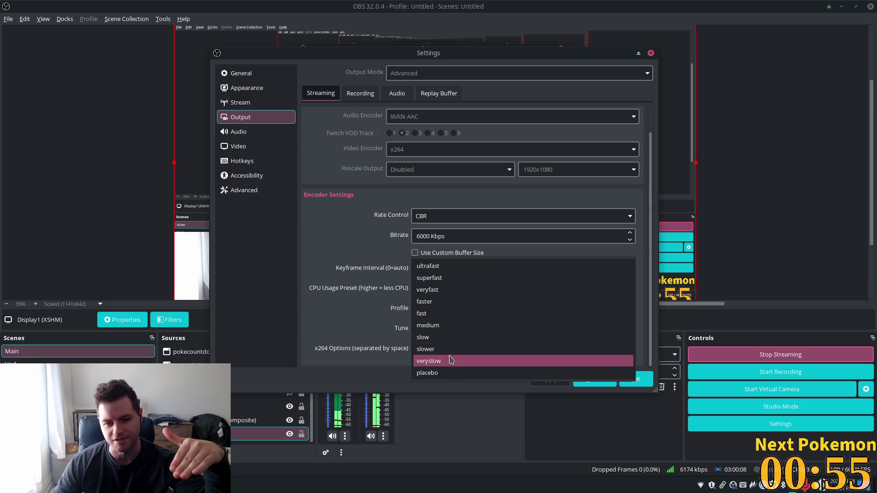
Step: Leave the preset at veryfast, view the Recording settings, and close Settings
{"action": "left_click", "coordinate": [376, 293]}
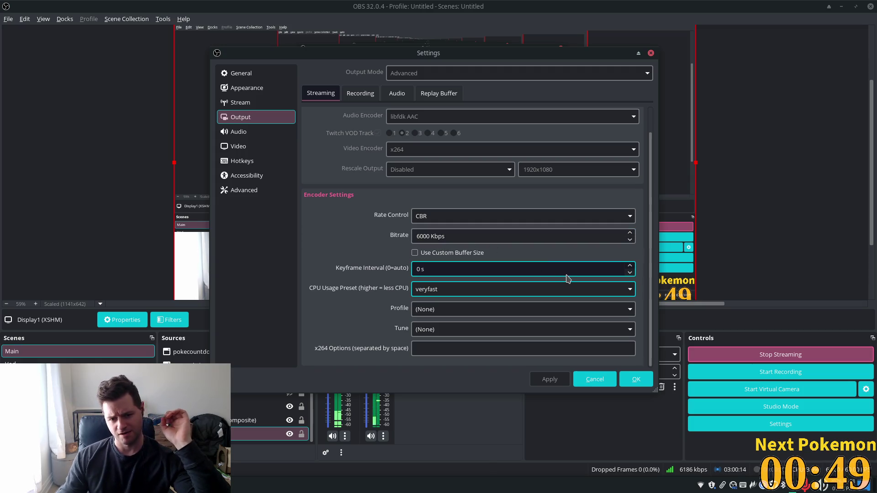
{"action": "scroll", "coordinate": [543, 255], "scroll_direction": "up", "scroll_amount": 1}
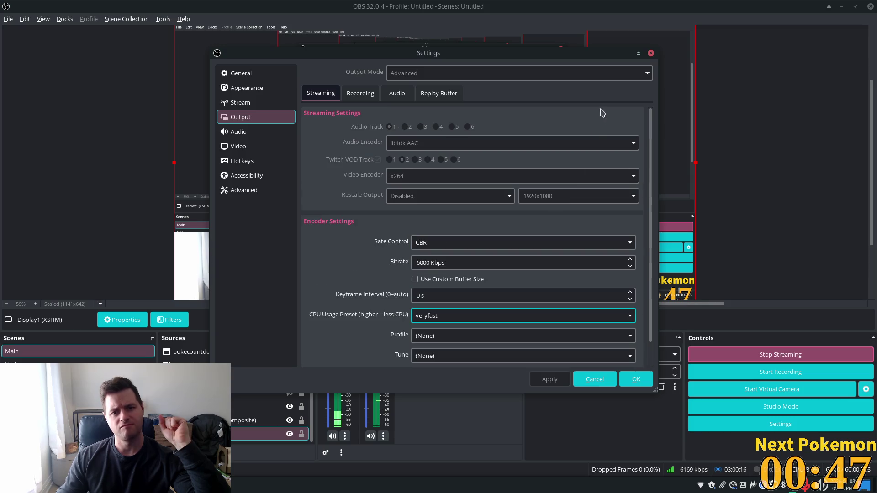
{"action": "left_click", "coordinate": [358, 94]}
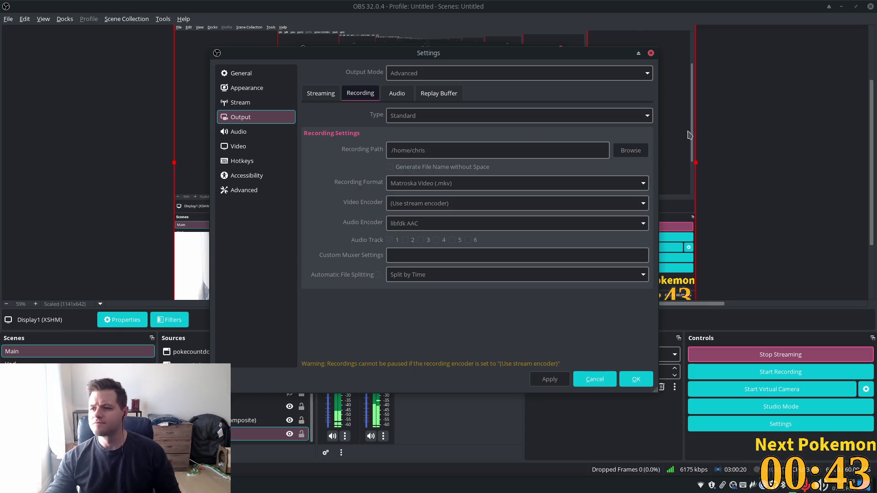
{"action": "left_click", "coordinate": [651, 53]}
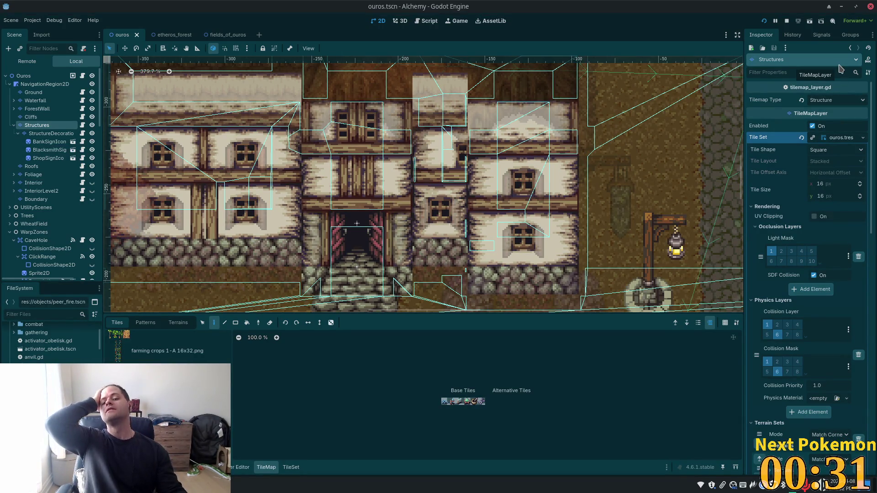
Step: Select the StructureDecoration layer in the ouros scene
{"action": "scroll", "coordinate": [599, 158], "scroll_direction": "down", "scroll_amount": 5}
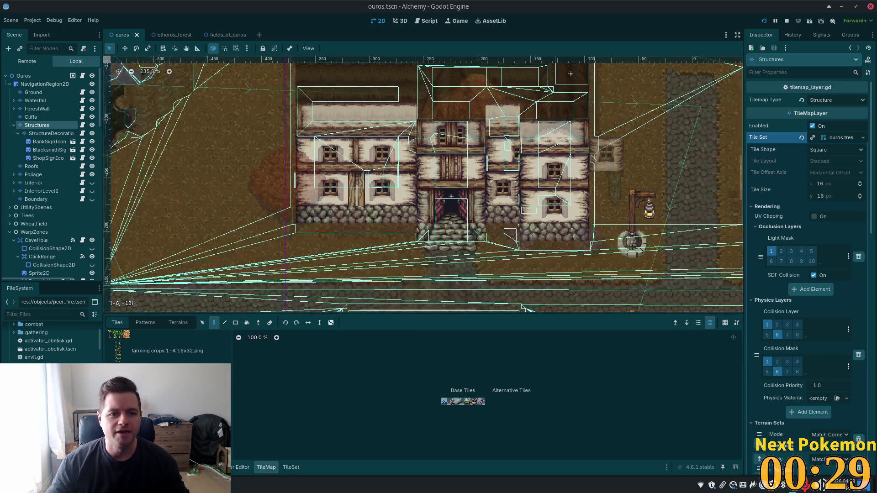
{"action": "scroll", "coordinate": [596, 158], "scroll_direction": "down", "scroll_amount": 5}
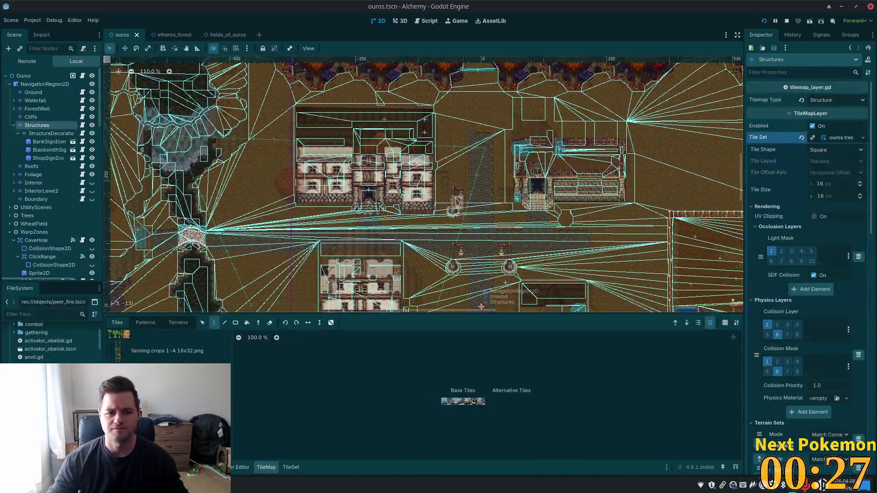
{"action": "left_click", "coordinate": [50, 142]}
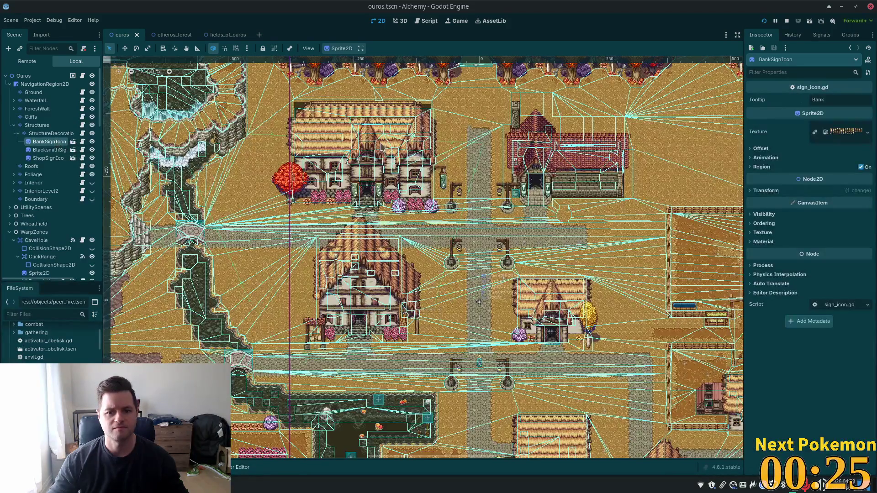
{"action": "scroll", "coordinate": [358, 137], "scroll_direction": "up", "scroll_amount": 8}
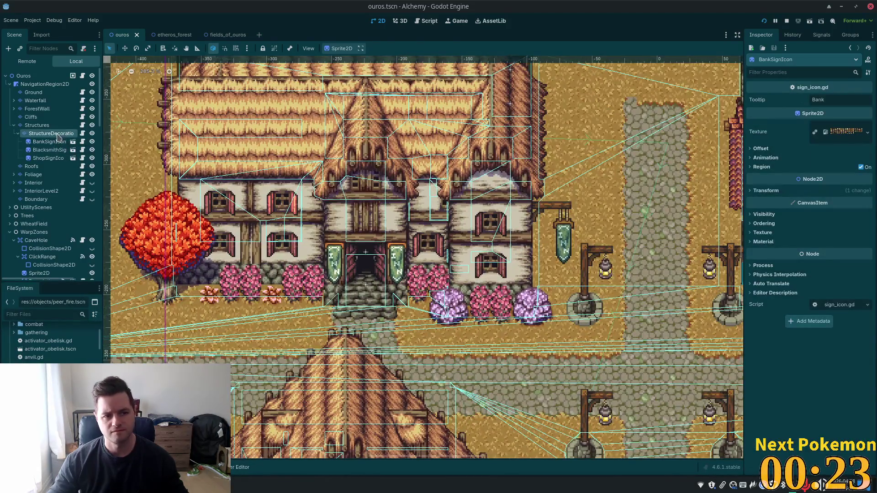
{"action": "left_click", "coordinate": [59, 136]}
{"action": "scroll", "coordinate": [570, 185], "scroll_direction": "down", "scroll_amount": 3}
{"action": "scroll", "coordinate": [502, 160], "scroll_direction": "right", "scroll_amount": 5}
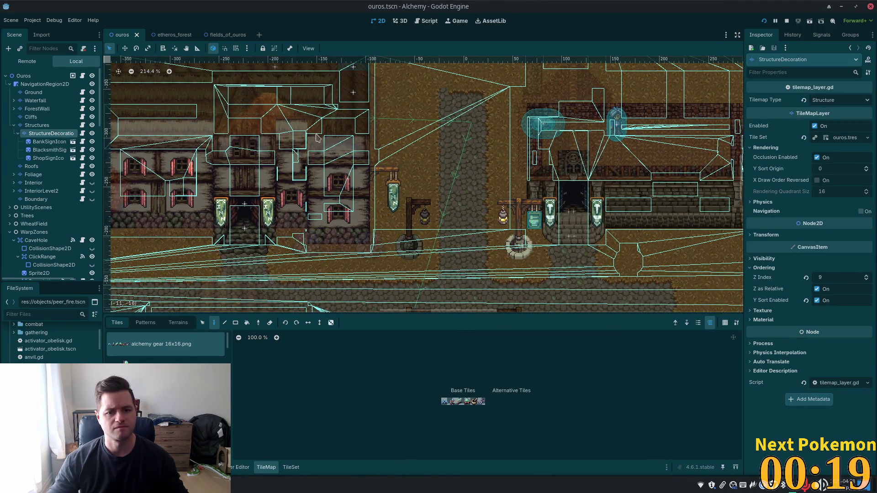
Step: Activate StructureDecoration in etheros_forest, then select the ouros inn's window, banner and lamp tiles
{"action": "left_click", "coordinate": [164, 35]}
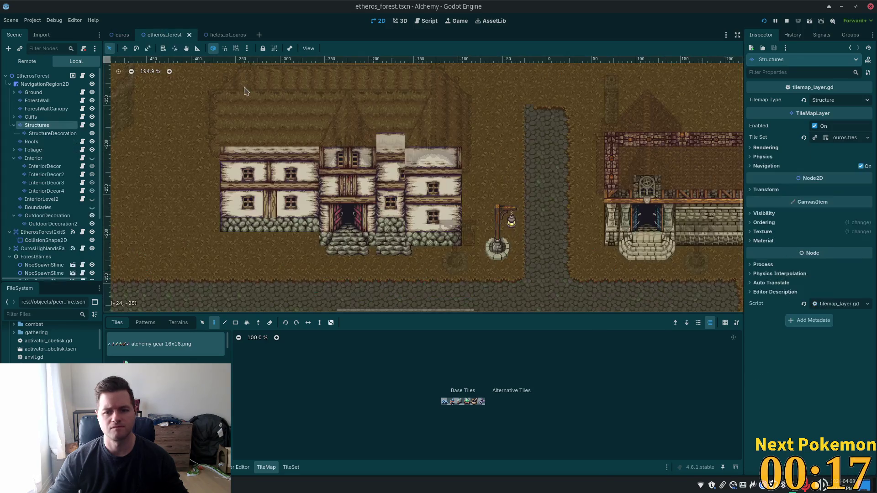
{"action": "left_click", "coordinate": [53, 133]}
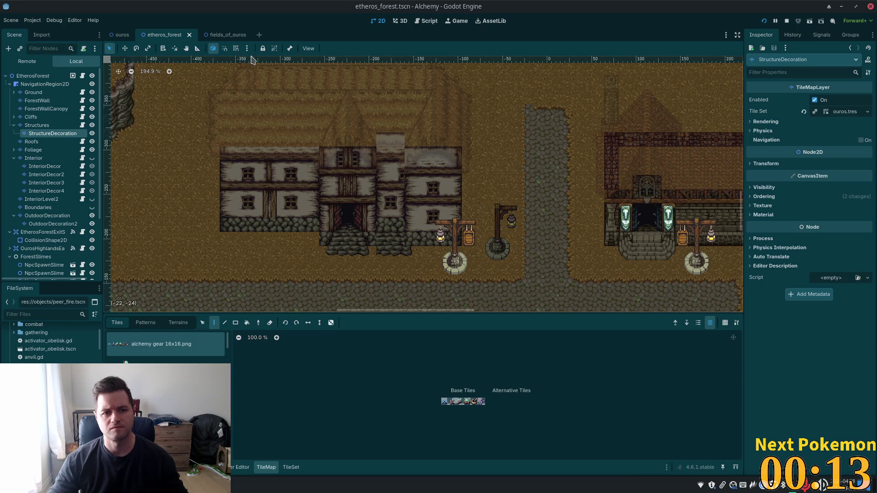
{"action": "left_click", "coordinate": [120, 35]}
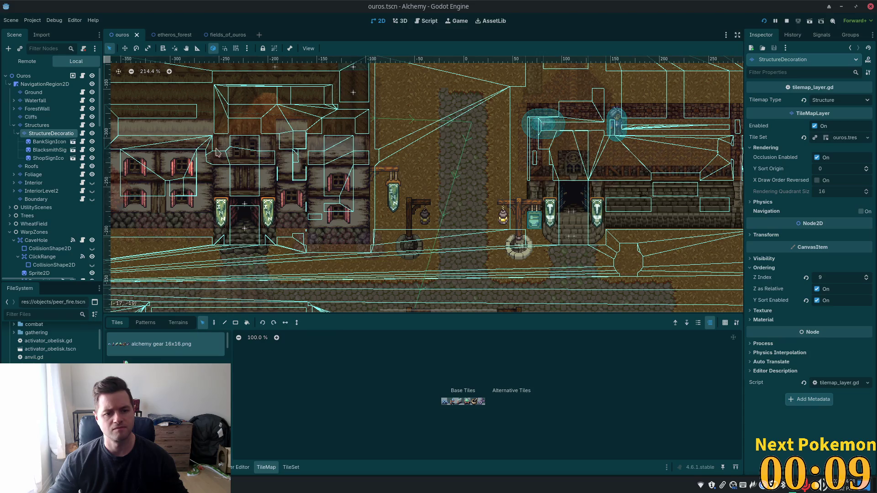
{"action": "scroll", "coordinate": [216, 162], "scroll_direction": "down", "scroll_amount": 2}
{"action": "mouse_move", "coordinate": [128, 116]}
{"action": "left_mouse_down"}
{"action": "mouse_move", "coordinate": [584, 271]}
{"action": "mouse_move", "coordinate": [672, 283]}
{"action": "left_mouse_up"}
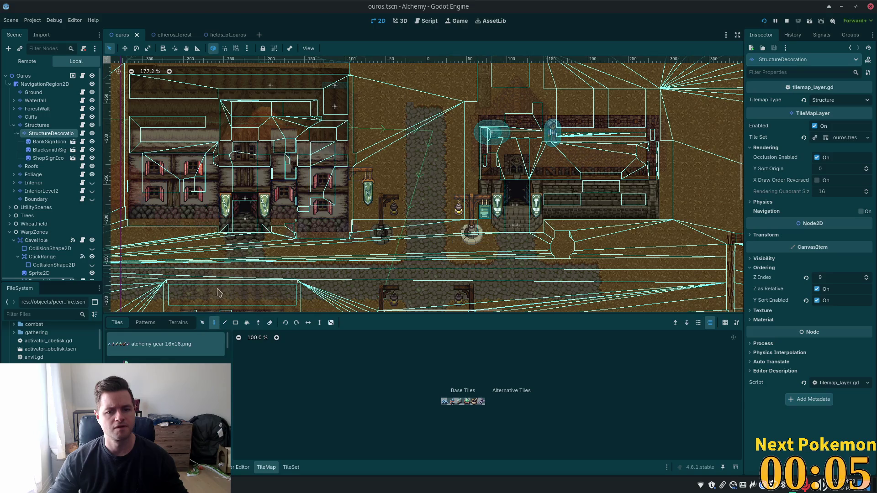
Step: Paste the copied decoration tiles onto the inn in etheros_forest, cancelling the extra paste previews
{"action": "left_click", "coordinate": [157, 36]}
{"action": "key", "text": "ctrl+v"}
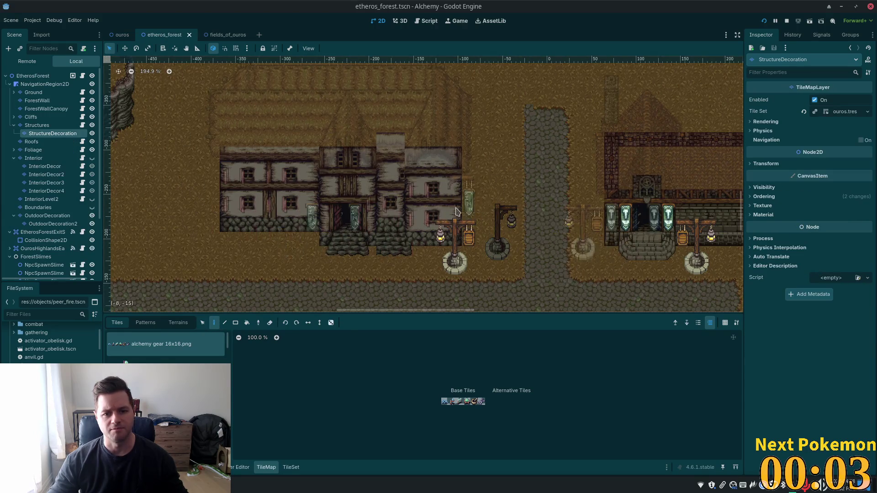
{"action": "left_click", "coordinate": [462, 210]}
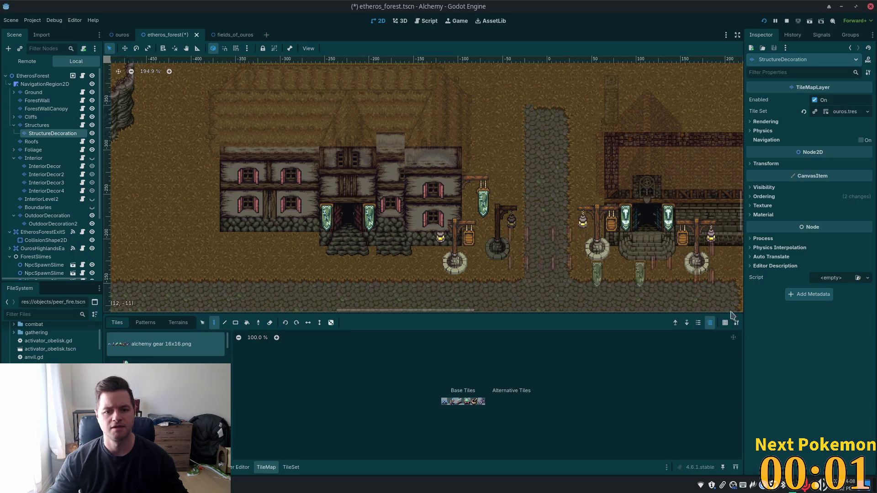
{"action": "key", "text": "ctrl+v"}
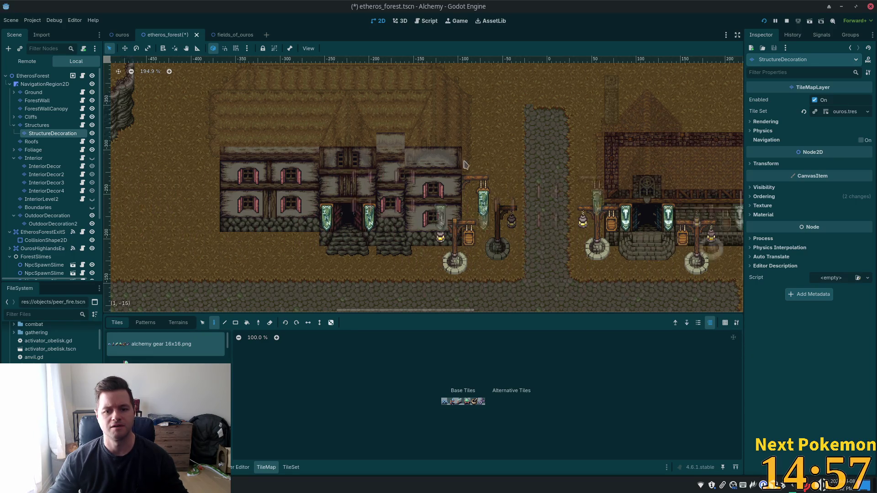
{"action": "key", "text": "Escape"}
{"action": "key", "text": "ctrl+v"}
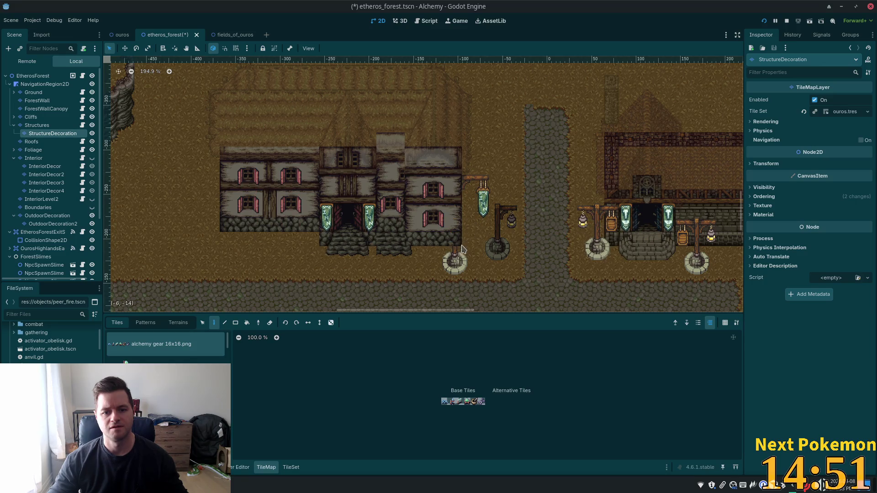
{"action": "key", "text": "ctrl+v"}
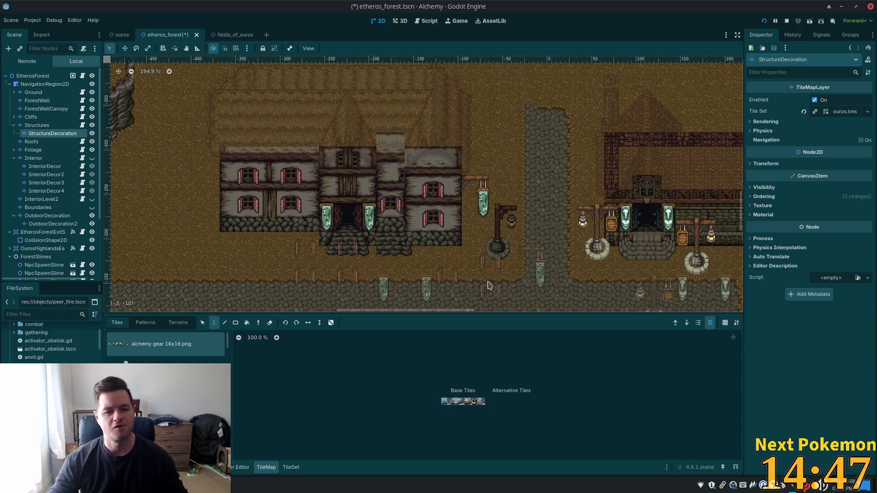
{"action": "key", "text": "Escape"}
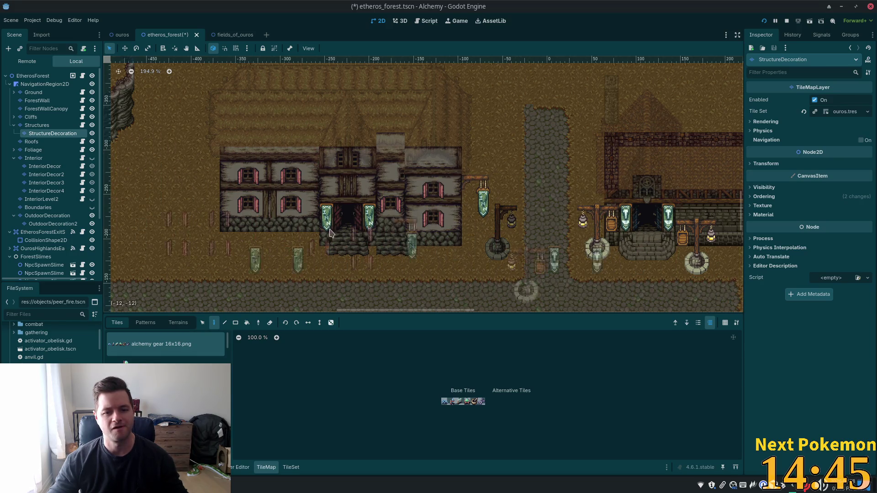
Step: Select the Structures layer and save the etheros_forest scene
{"action": "left_click", "coordinate": [36, 125]}
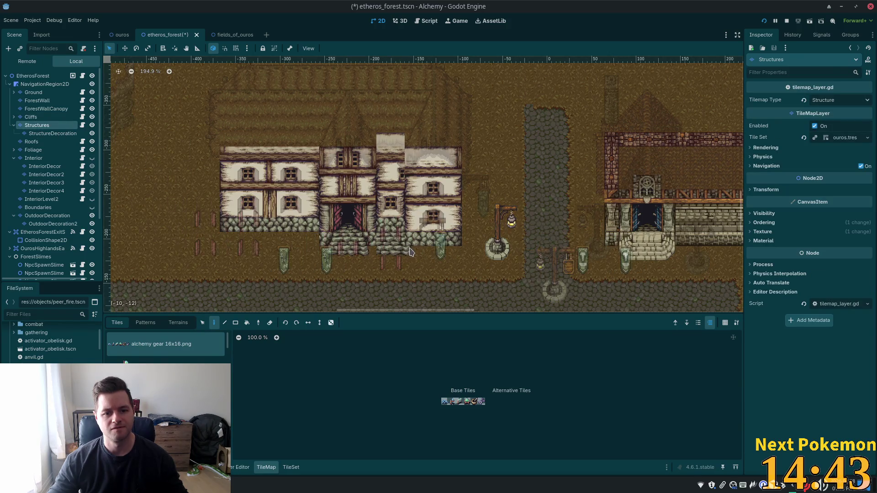
{"action": "key", "text": "ctrl+s"}
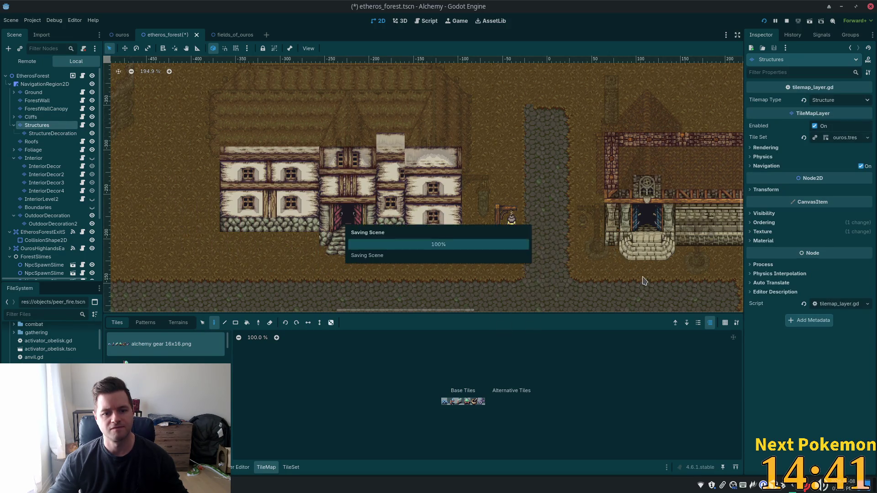
{"action": "scroll", "coordinate": [624, 243], "scroll_direction": "down", "scroll_amount": 1}
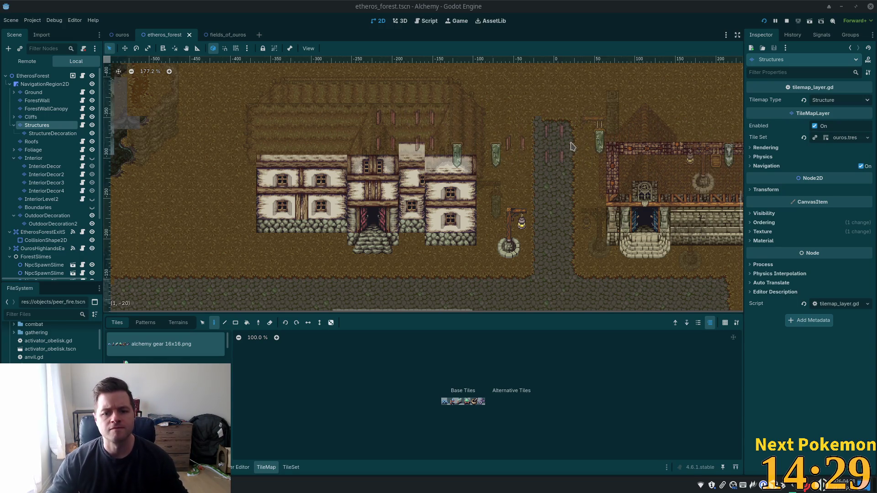
{"action": "scroll", "coordinate": [566, 174], "scroll_direction": "down", "scroll_amount": 2}
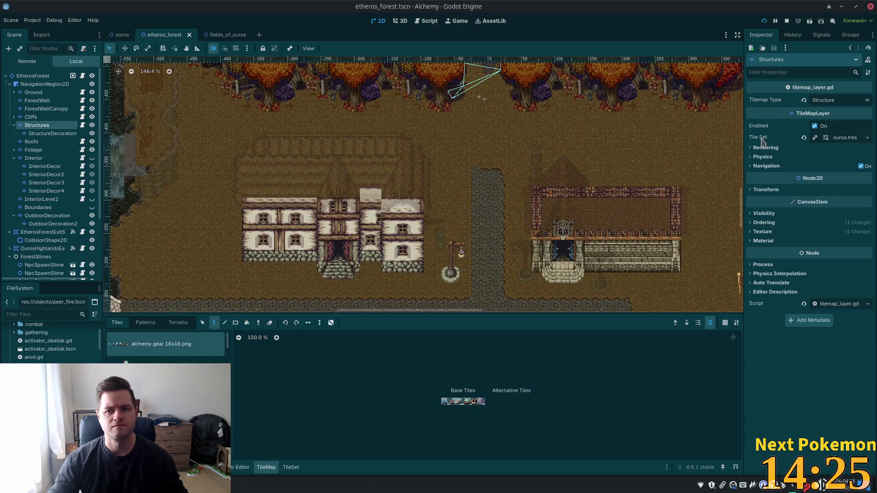
{"action": "key", "text": "F5"}
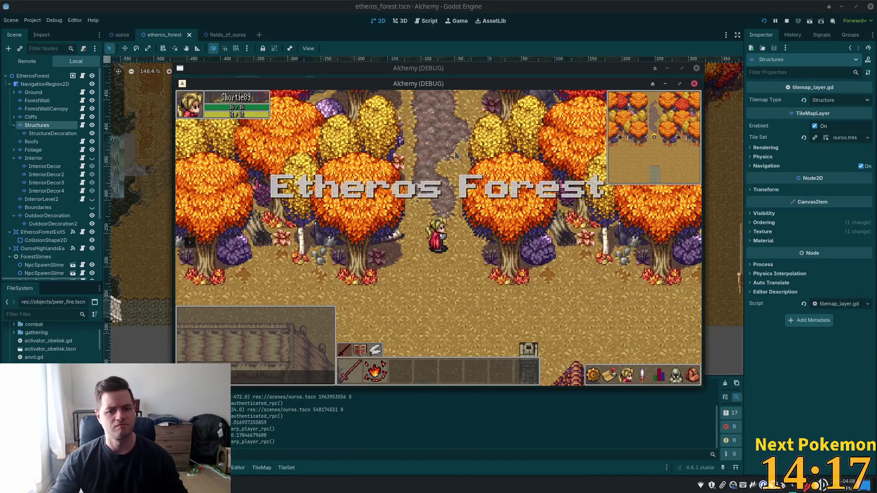
Step: Walk the character back and forth between Etheros Forest and Ouros, toward the inn and crossroads
{"action": "key", "text": "Up"}
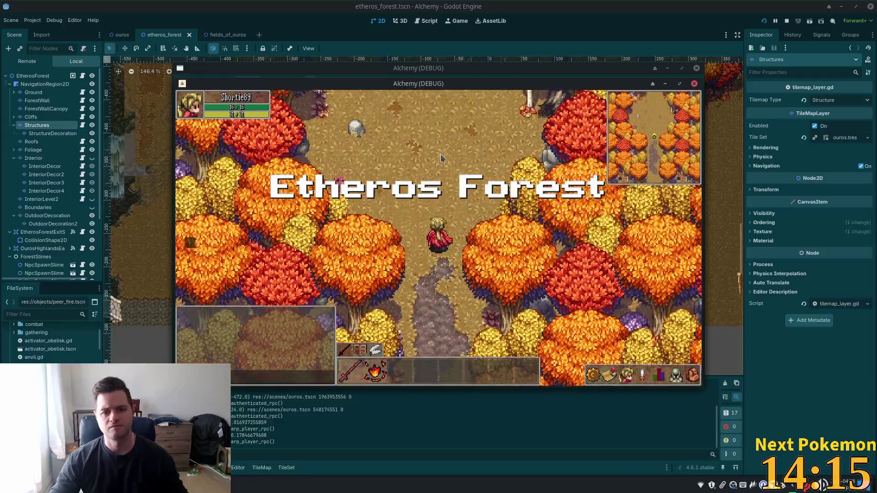
{"action": "key", "text": "Down"}
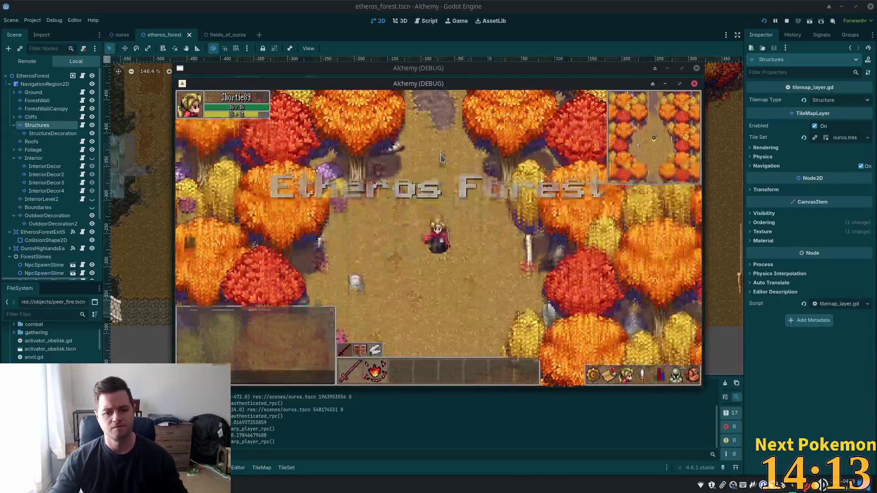
{"action": "key", "text": "Down"}
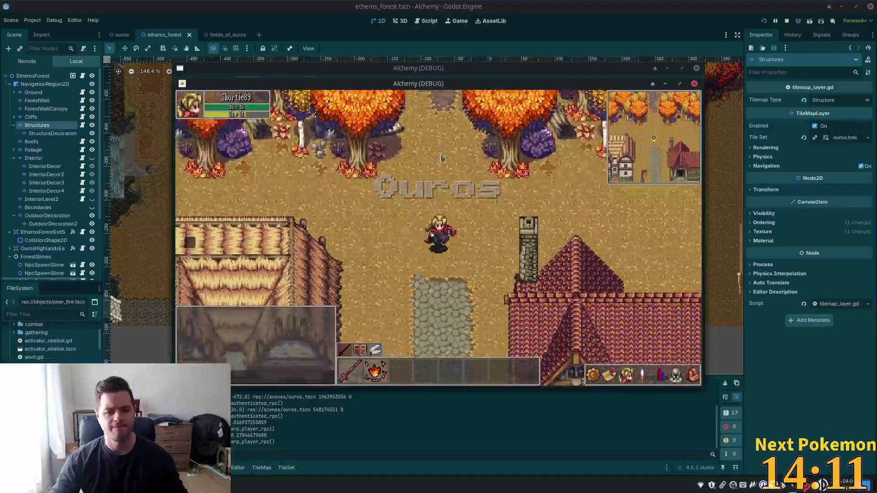
{"action": "key", "text": "Up"}
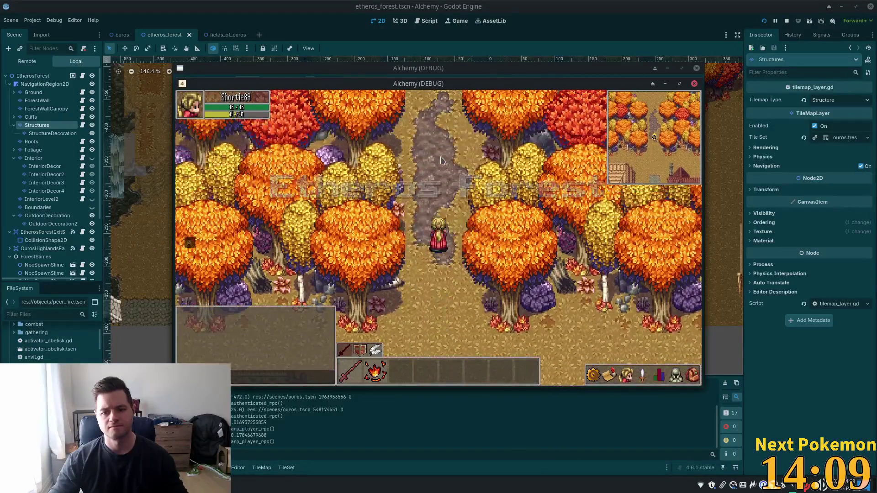
{"action": "key", "text": "Down"}
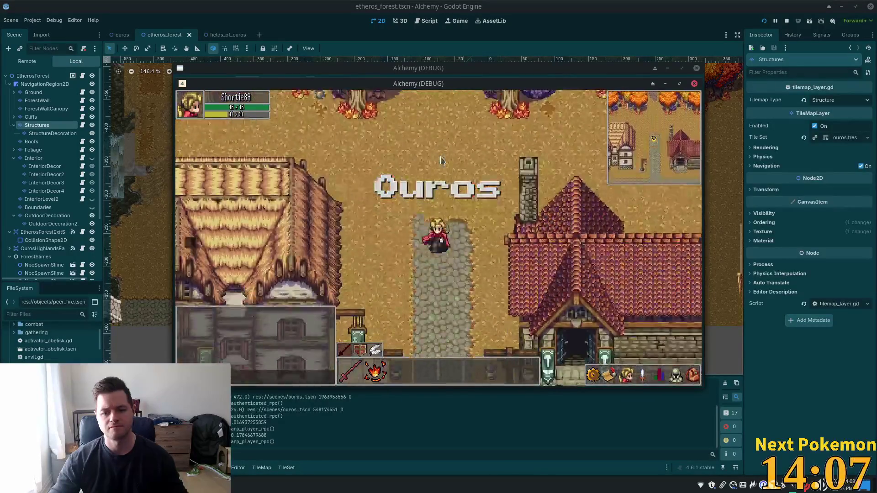
{"action": "key", "text": "Left"}
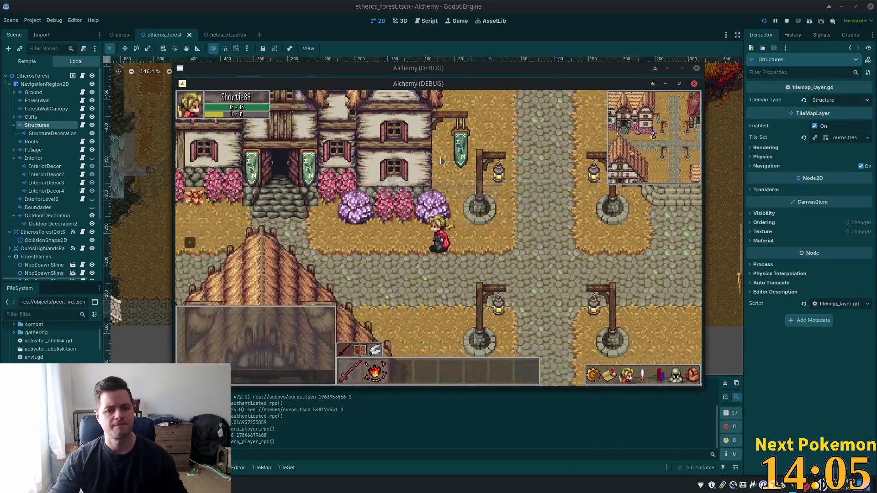
{"action": "key", "text": "Right"}
{"action": "key", "text": "Up"}
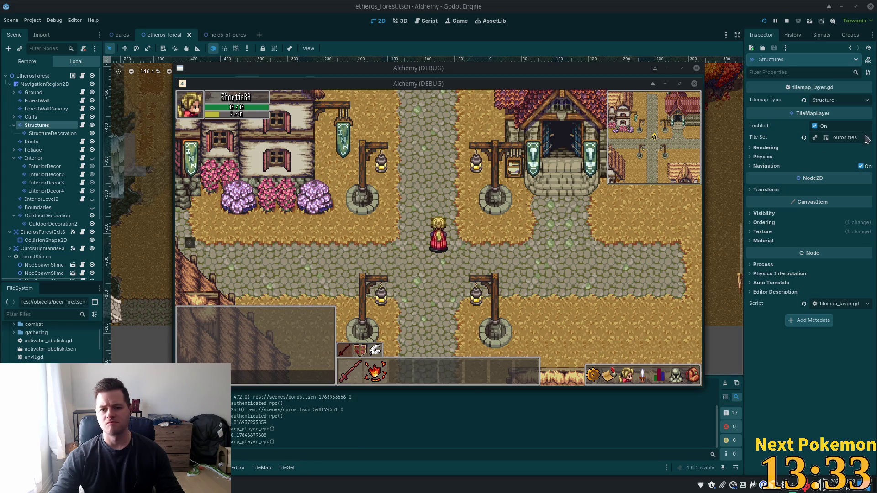
Step: Walk north up the village path into Etheros Forest, then south through Ouros past the inn
{"action": "key", "text": "w"}
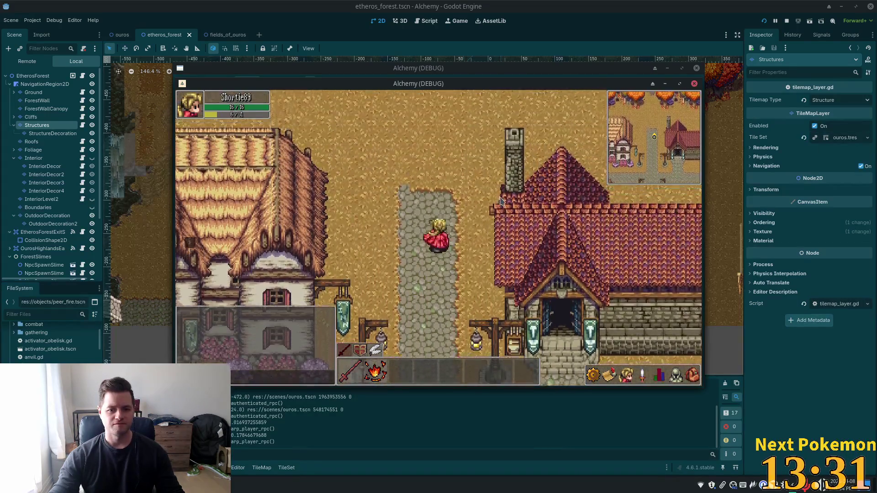
{"action": "key", "text": "w"}
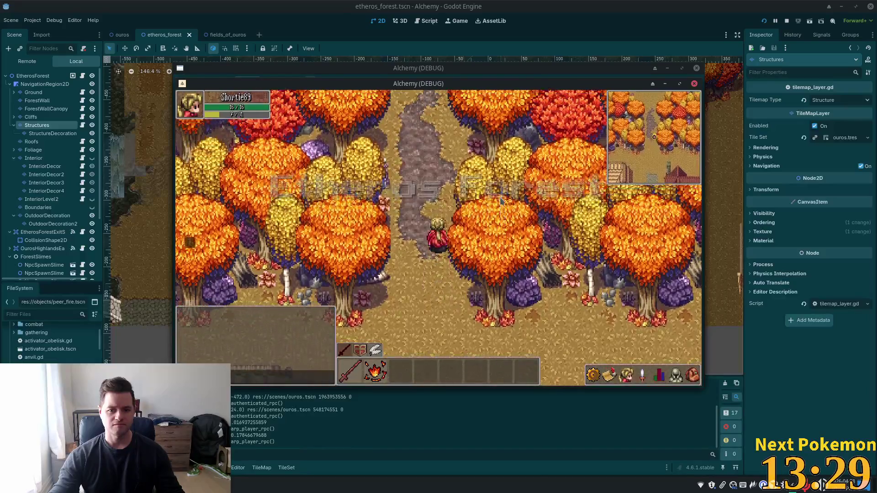
{"action": "key", "text": "s"}
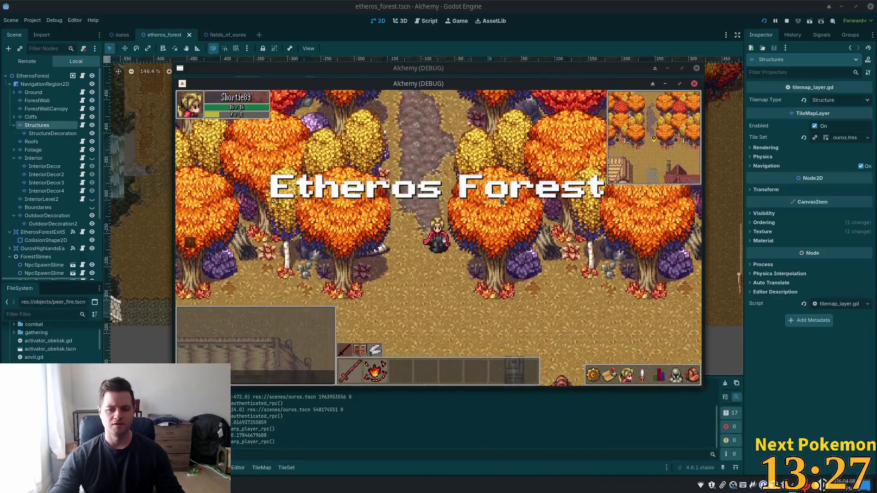
{"action": "key", "text": "s"}
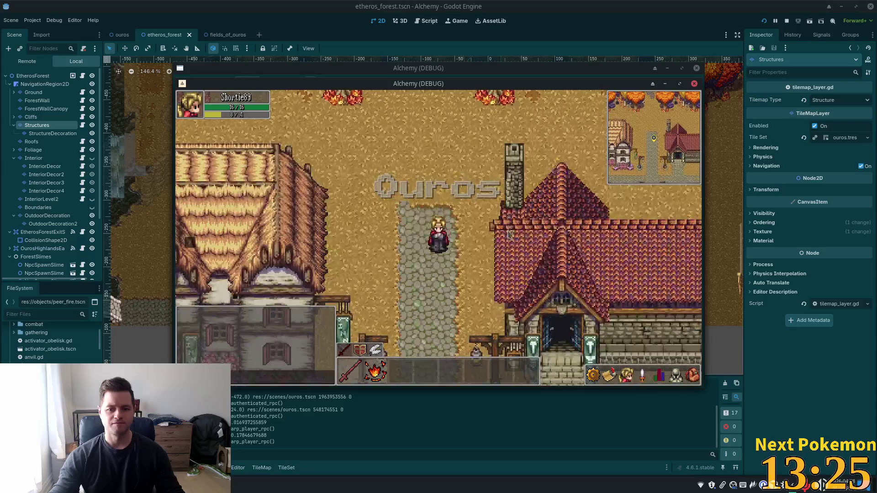
{"action": "key", "text": "s"}
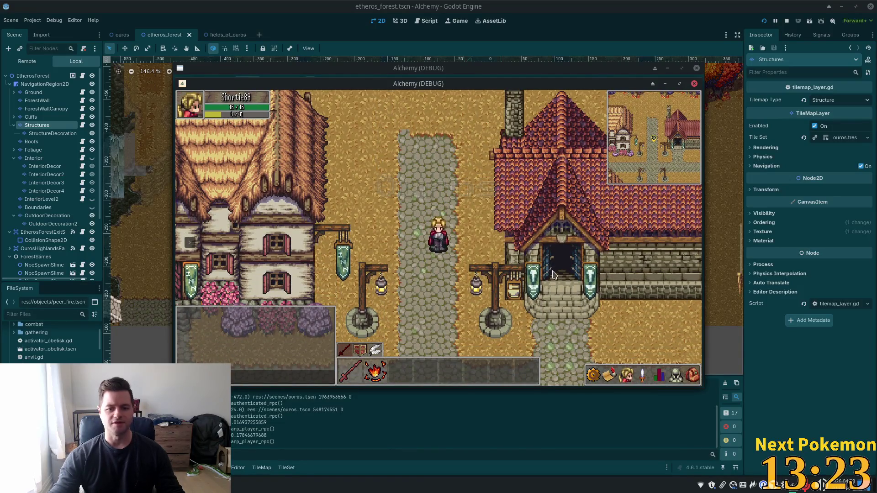
{"action": "key", "text": "s"}
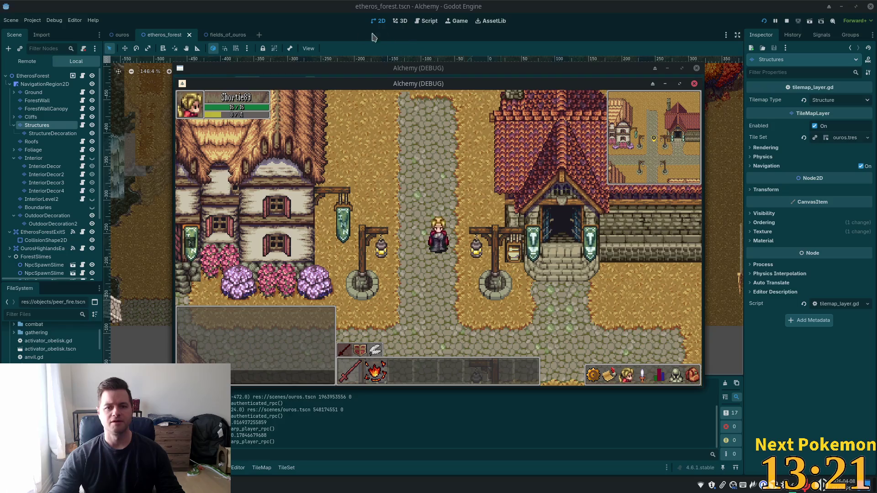
Step: Back in etheros_forest, move the stone building's Structures tiles up one tile and save
{"action": "left_click", "coordinate": [122, 35]}
{"action": "left_click", "coordinate": [175, 36]}
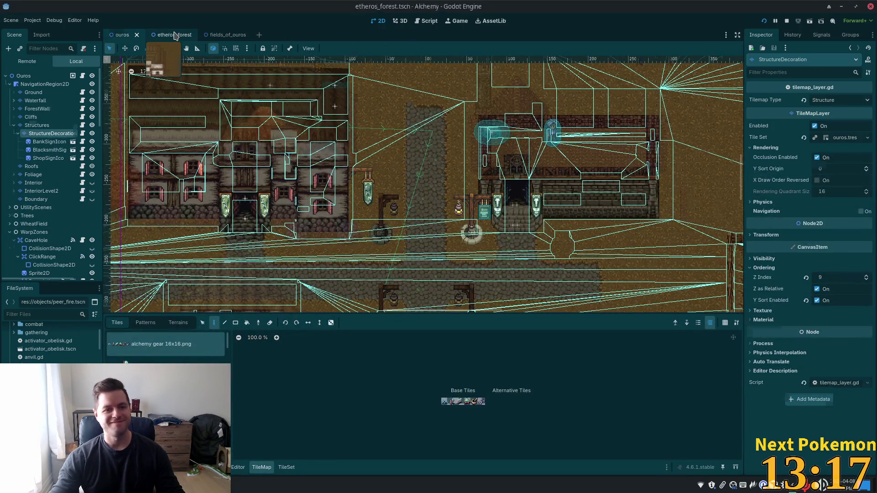
{"action": "scroll", "coordinate": [678, 267], "scroll_direction": "up", "scroll_amount": 5}
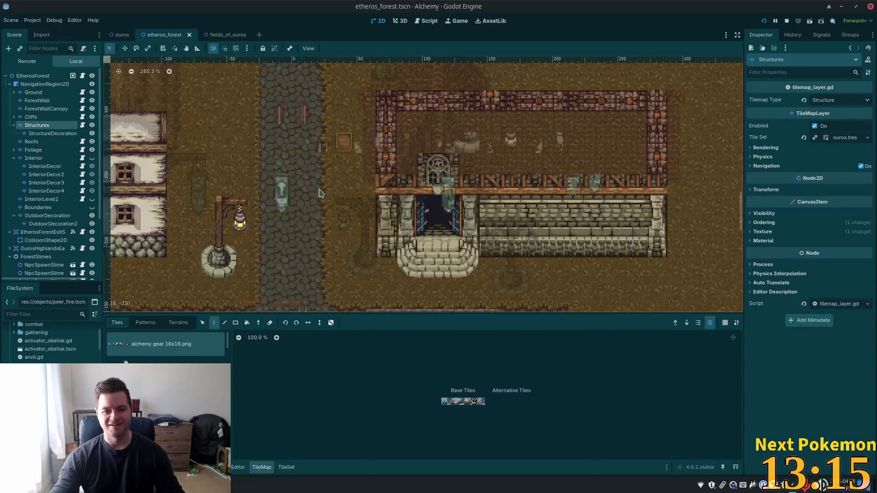
{"action": "scroll", "coordinate": [176, 201], "scroll_direction": "down", "scroll_amount": 1}
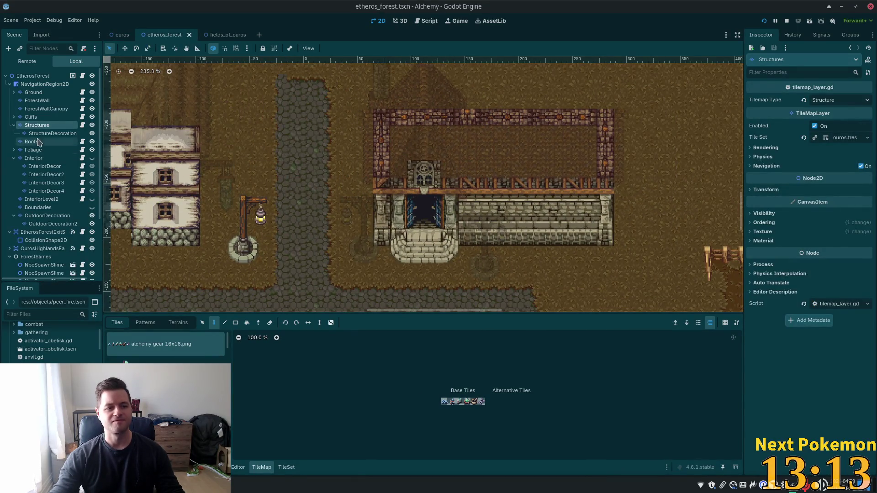
{"action": "scroll", "coordinate": [289, 169], "scroll_direction": "down", "scroll_amount": 1}
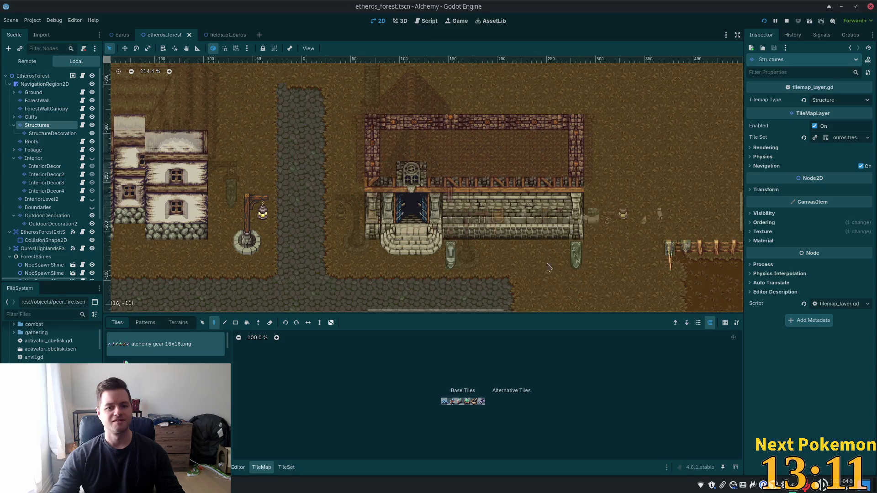
{"action": "left_click", "coordinate": [205, 324]}
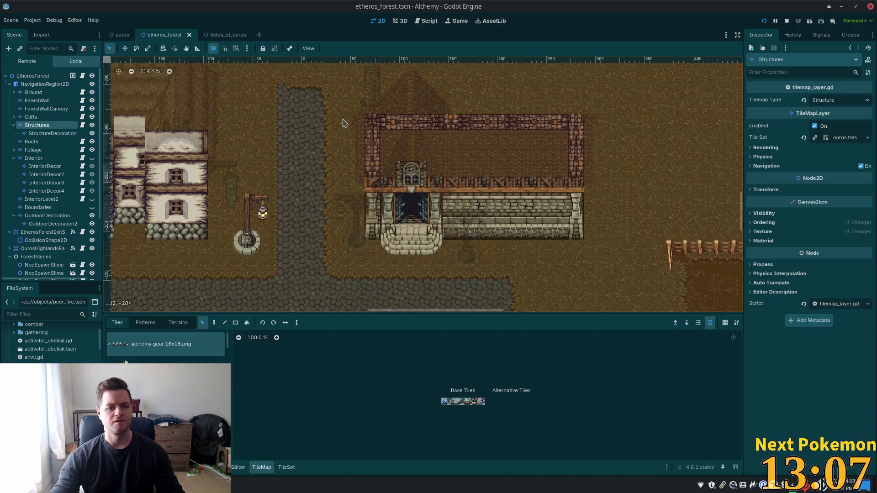
{"action": "scroll", "coordinate": [342, 122], "scroll_direction": "up", "scroll_amount": 1}
{"action": "mouse_move", "coordinate": [297, 74]}
{"action": "left_mouse_down"}
{"action": "mouse_move", "coordinate": [548, 272]}
{"action": "mouse_move", "coordinate": [594, 281]}
{"action": "left_mouse_up"}
{"action": "left_click_drag", "start_coordinate": [467, 254], "coordinate": [467, 238]}
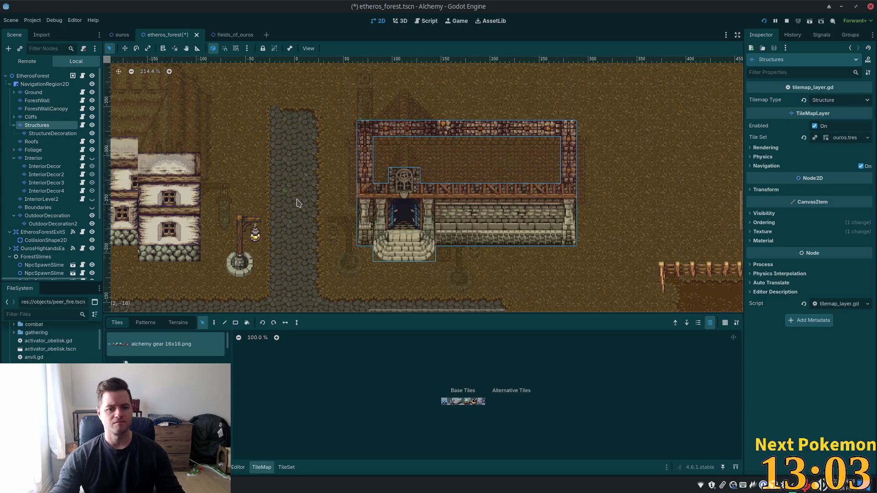
{"action": "key", "text": "ctrl+s"}
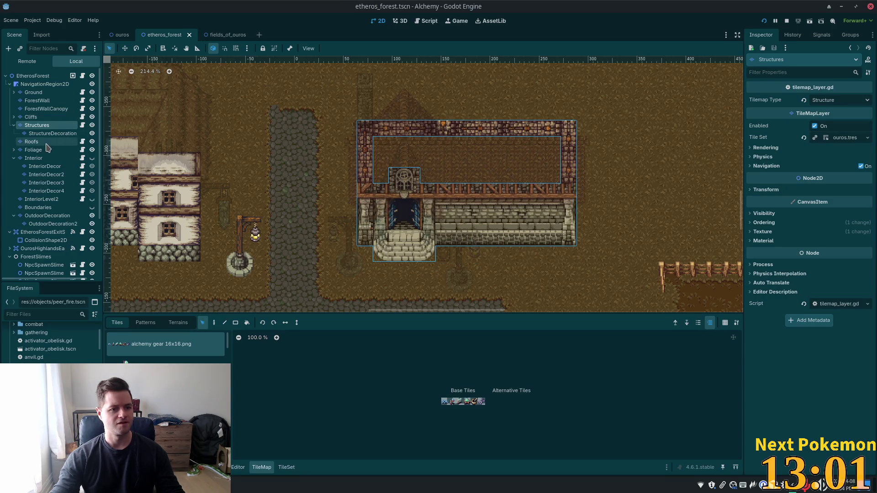
Step: On the Roofs layer, move the red roof tiles up to sit on the building
{"action": "left_click", "coordinate": [47, 144]}
{"action": "left_click_drag", "start_coordinate": [324, 62], "coordinate": [608, 293]}
{"action": "left_click_drag", "start_coordinate": [462, 178], "coordinate": [464, 163]}
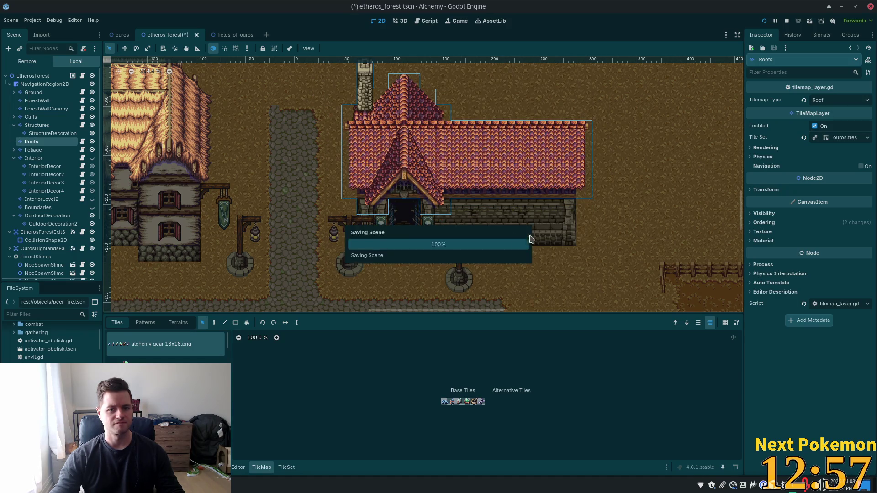
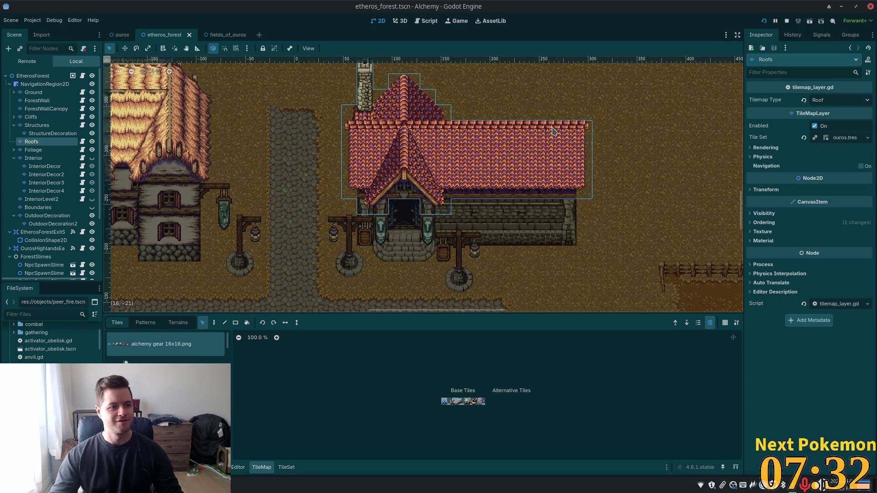
Step: Launch the Alchemy game in debug, then restart it so the player spawns in Ouros
{"action": "left_click", "coordinate": [764, 20]}
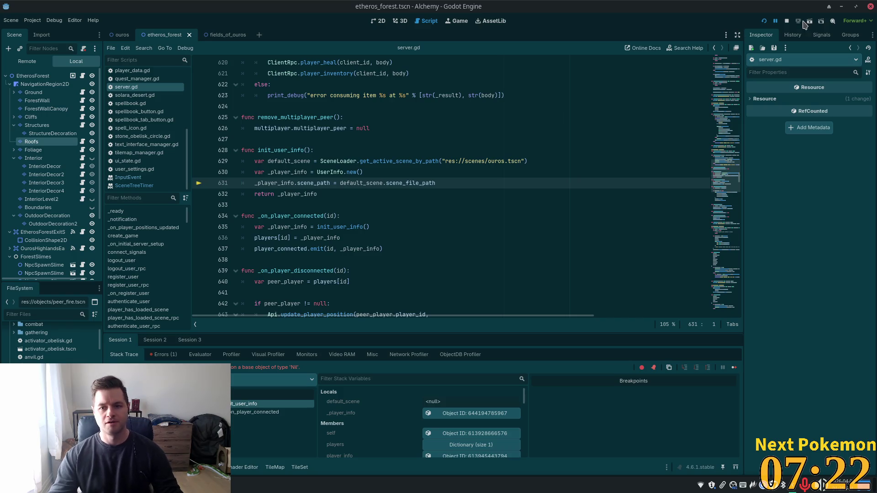
{"action": "left_click", "coordinate": [764, 20]}
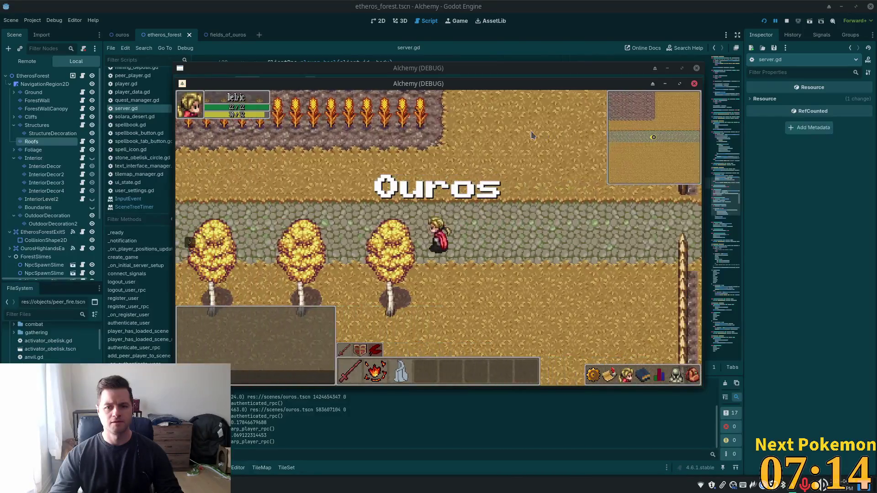
Step: Walk the player left and north past the lamp posts and inn into Etheros Forest, then back south into Ouros
{"action": "key", "text": "a"}
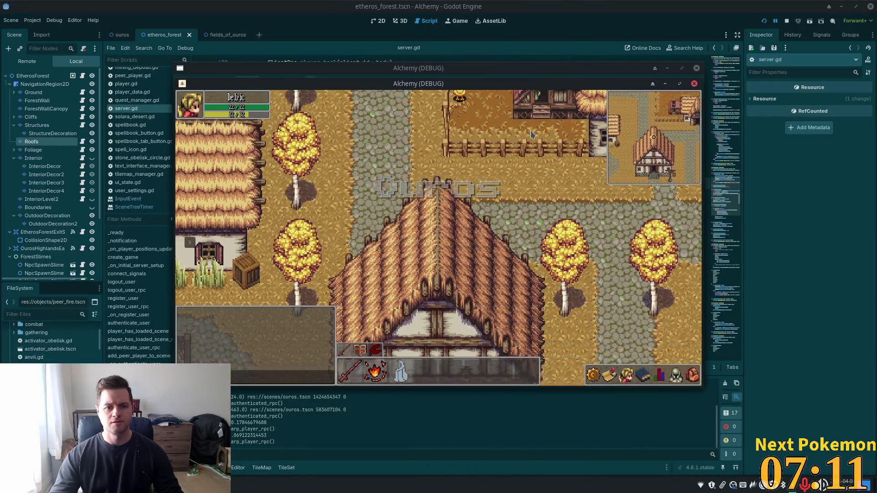
{"action": "key", "text": "w"}
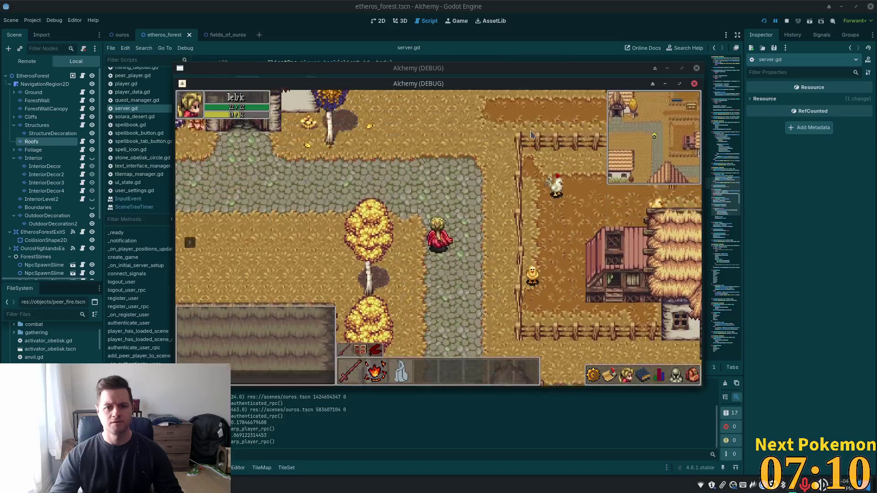
{"action": "key", "text": "a"}
{"action": "key", "text": "w"}
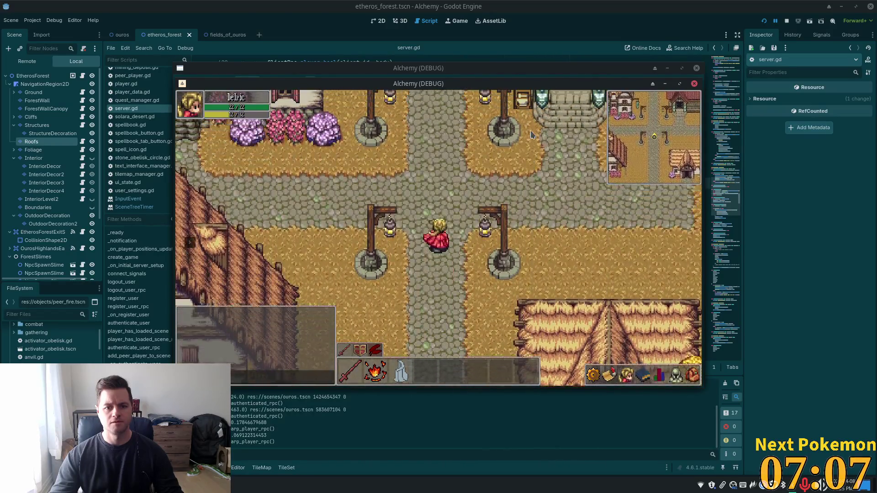
{"action": "key", "text": "w"}
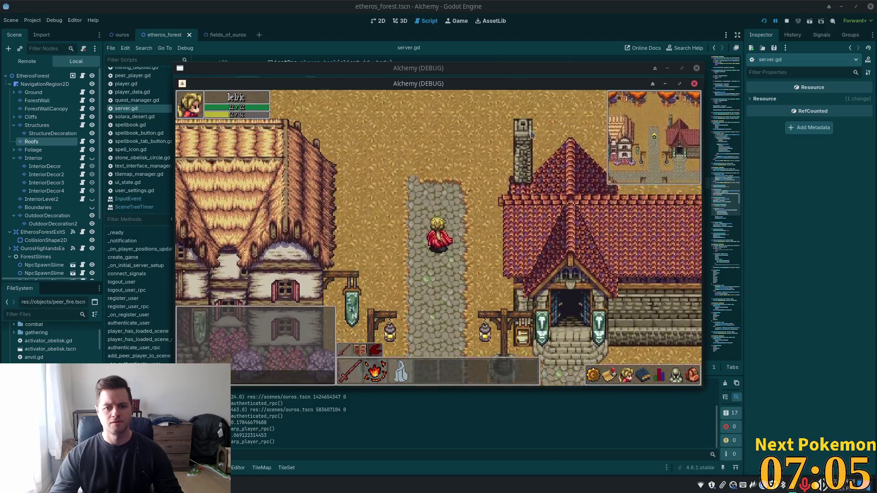
{"action": "key", "text": "w"}
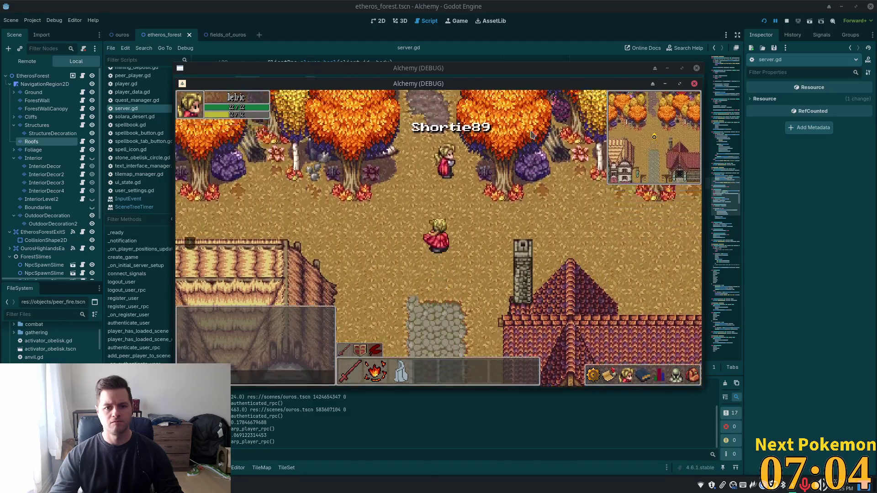
{"action": "key", "text": "w"}
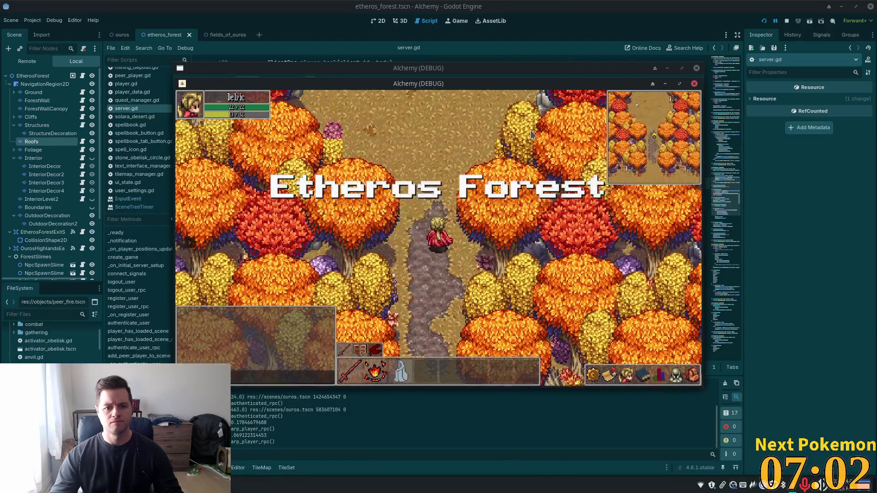
{"action": "key", "text": "s"}
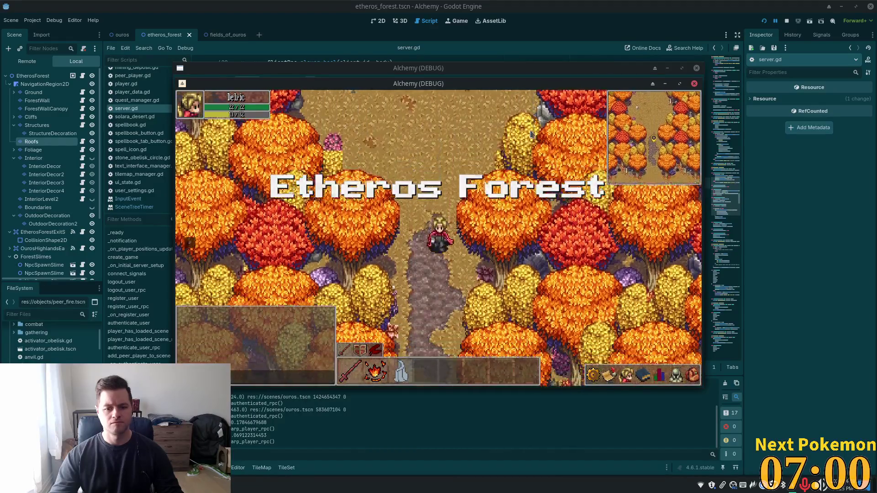
{"action": "key", "text": "s"}
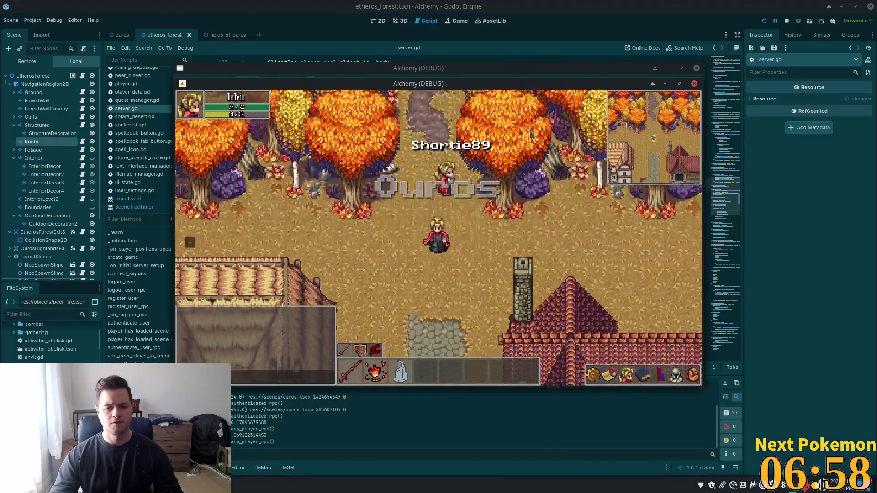
{"action": "key", "text": "s"}
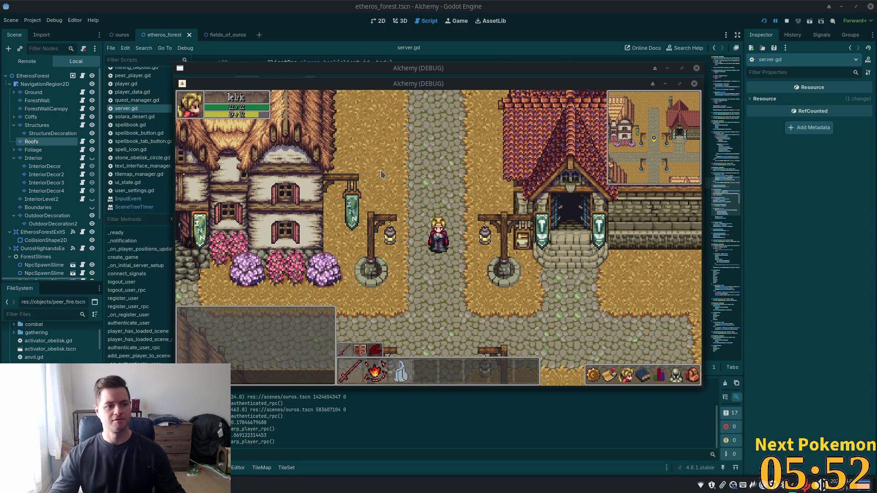
Step: Walk north past the house roofs, then stop the debug game with F8
{"action": "key", "text": "w"}
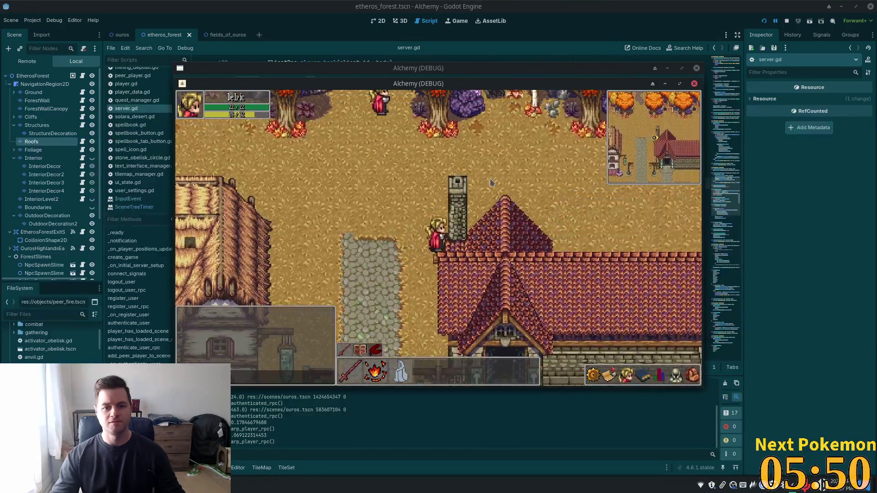
{"action": "key", "text": "F8"}
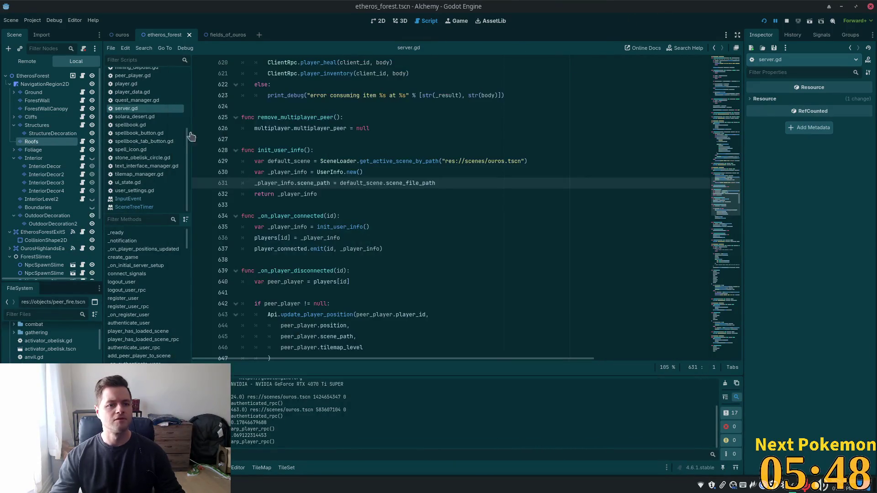
Step: In the ouros map's Ground layer, pick a cobblestone tile from the autumn forest (clean) source
{"action": "left_click", "coordinate": [119, 35]}
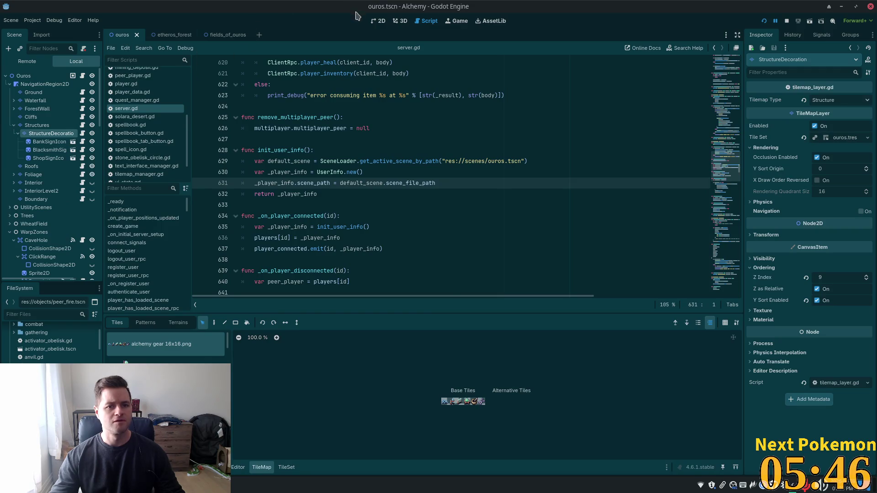
{"action": "left_click", "coordinate": [378, 20]}
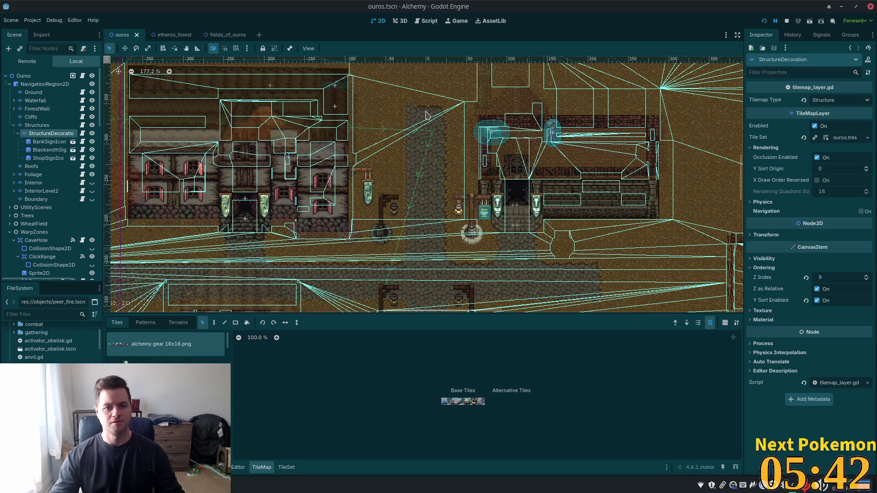
{"action": "scroll", "coordinate": [404, 139], "scroll_direction": "up", "scroll_amount": 9}
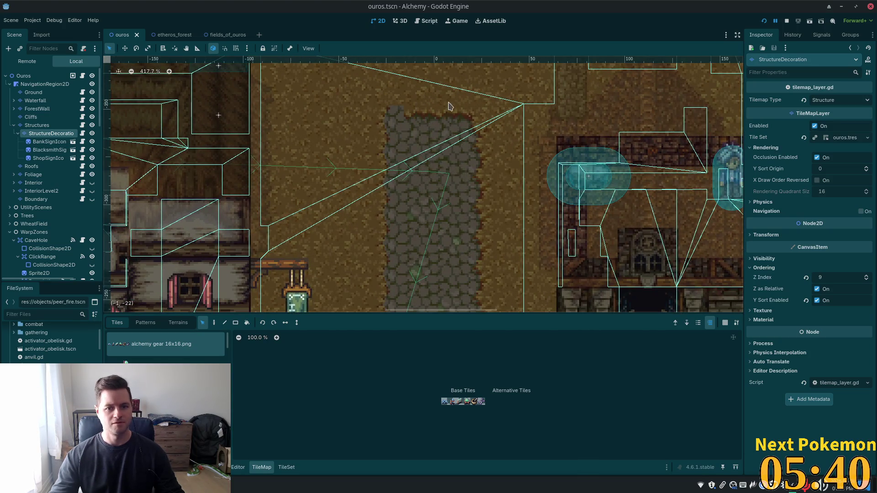
{"action": "scroll", "coordinate": [440, 142], "scroll_direction": "up", "scroll_amount": 3}
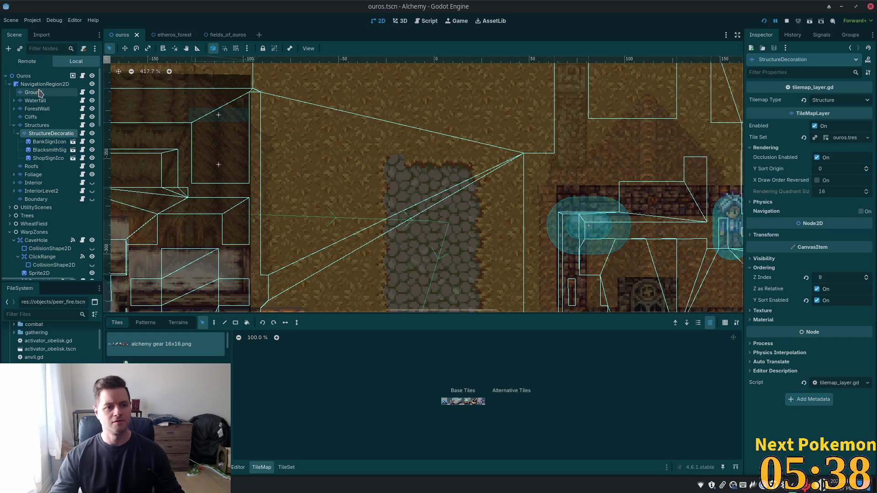
{"action": "left_click", "coordinate": [38, 92]}
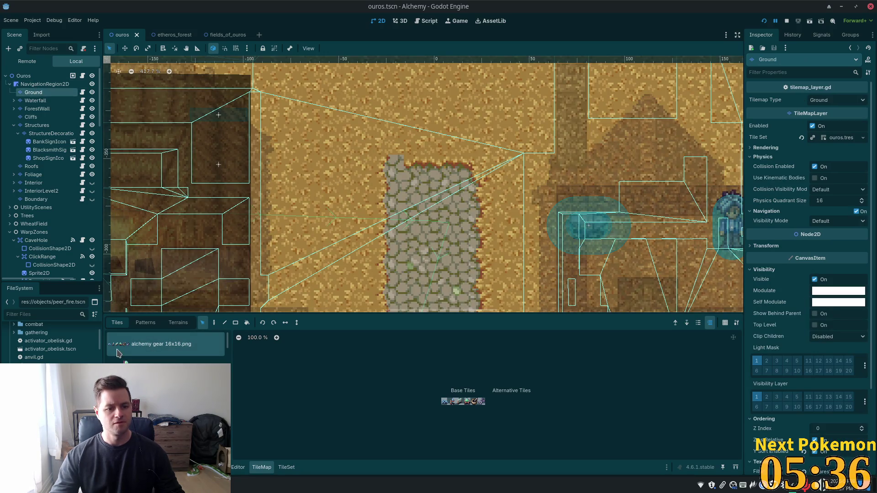
{"action": "scroll", "coordinate": [227, 347], "scroll_direction": "down", "scroll_amount": 1}
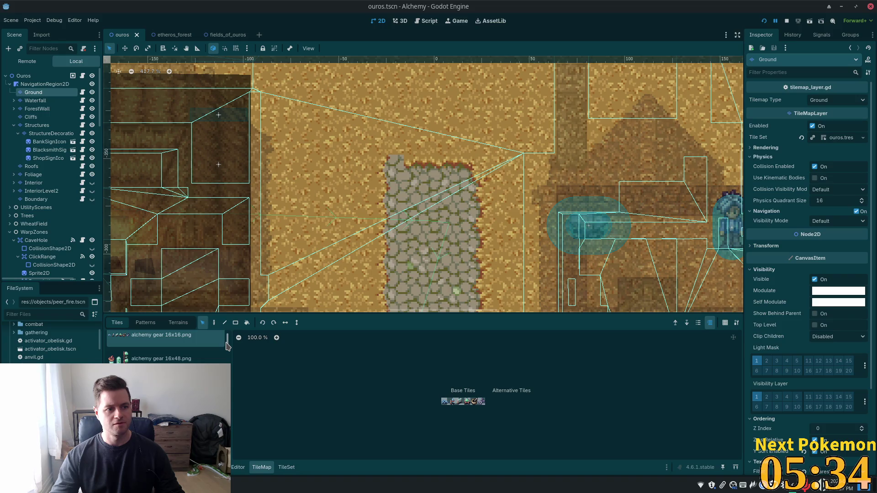
{"action": "scroll", "coordinate": [227, 346], "scroll_direction": "down", "scroll_amount": 5}
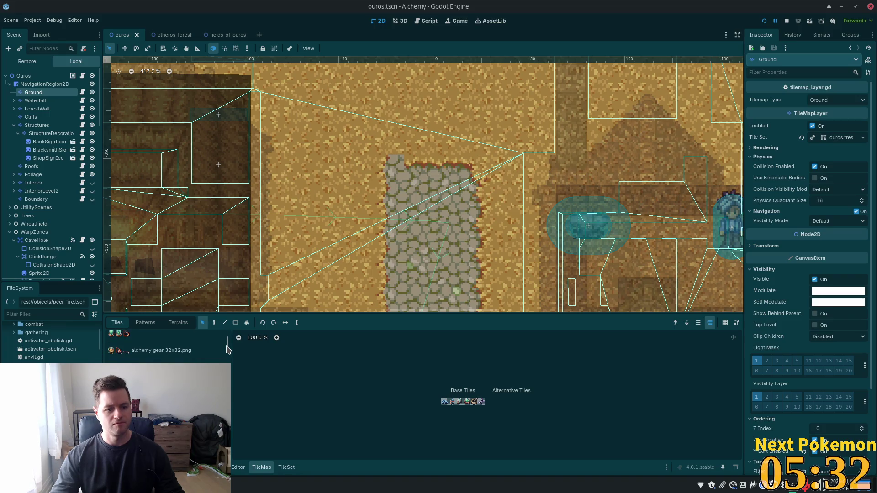
{"action": "left_click", "coordinate": [160, 356]}
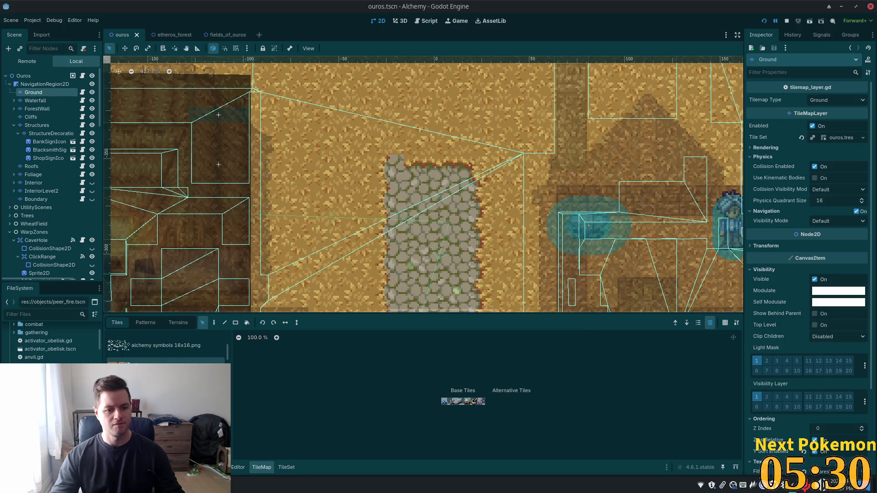
{"action": "scroll", "coordinate": [419, 368], "scroll_direction": "up", "scroll_amount": 10}
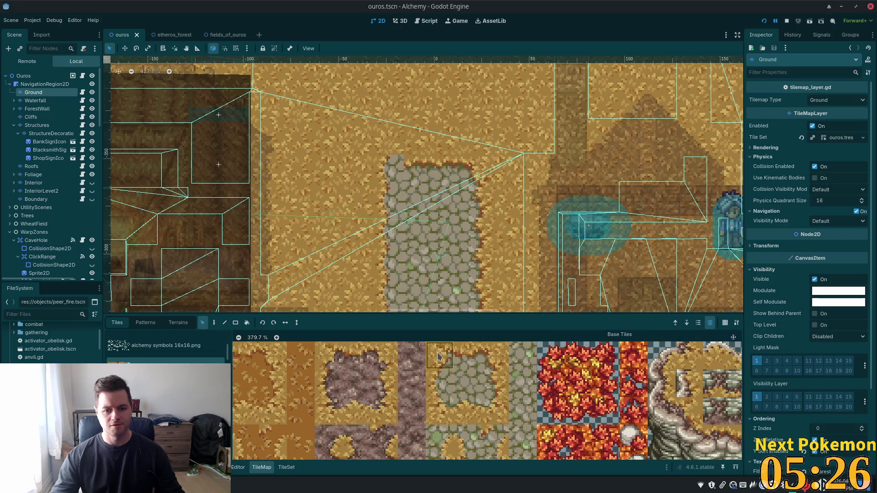
{"action": "left_click", "coordinate": [215, 340]}
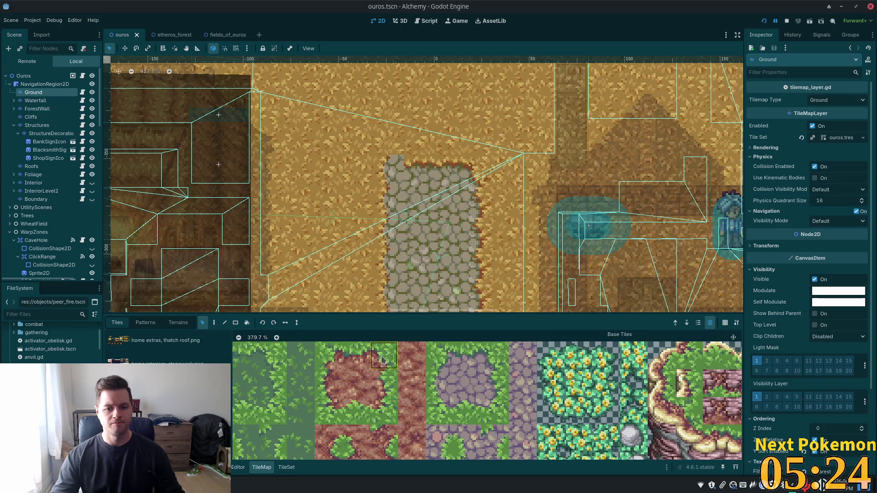
Step: Paint the tile at the top of the cobblestone path, save ouros, and switch to etheros_forest
{"action": "scroll", "coordinate": [169, 350], "scroll_direction": "up", "scroll_amount": 4}
{"action": "scroll", "coordinate": [169, 349], "scroll_direction": "up", "scroll_amount": 5}
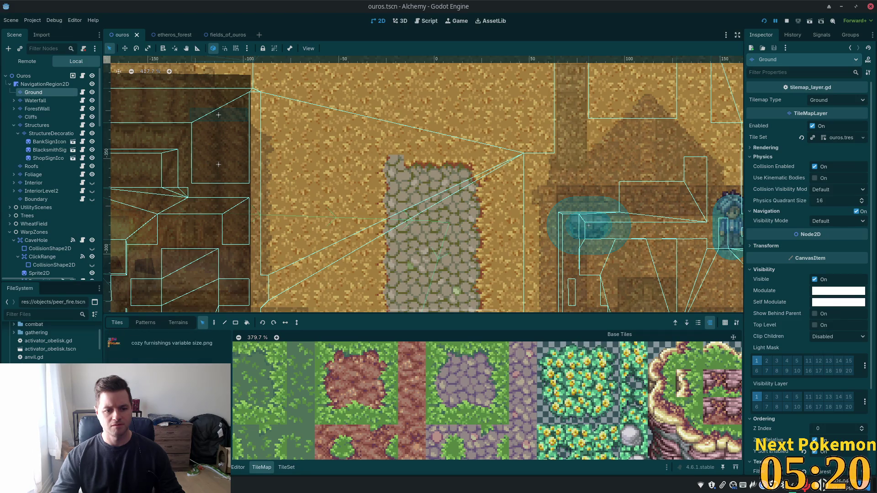
{"action": "scroll", "coordinate": [169, 347], "scroll_direction": "up", "scroll_amount": 3}
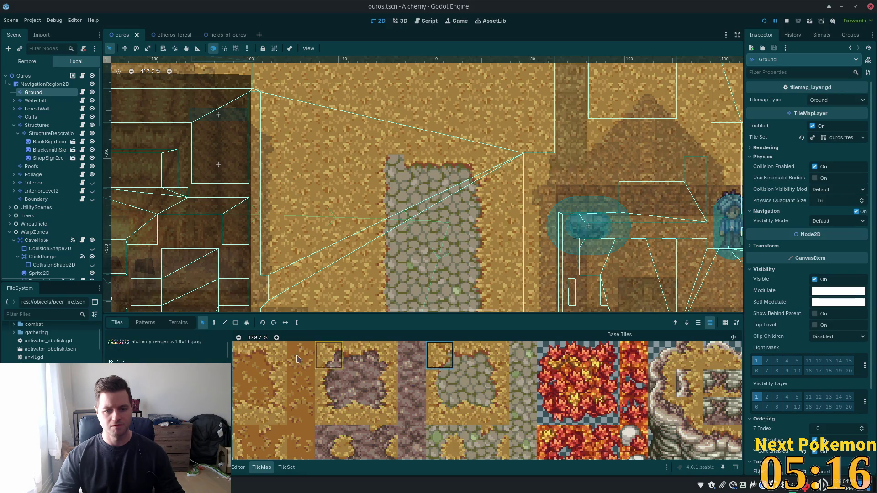
{"action": "left_click", "coordinate": [213, 323]}
{"action": "left_click", "coordinate": [391, 169]}
{"action": "scroll", "coordinate": [411, 220], "scroll_direction": "down", "scroll_amount": 3}
{"action": "key", "text": "ctrl+s"}
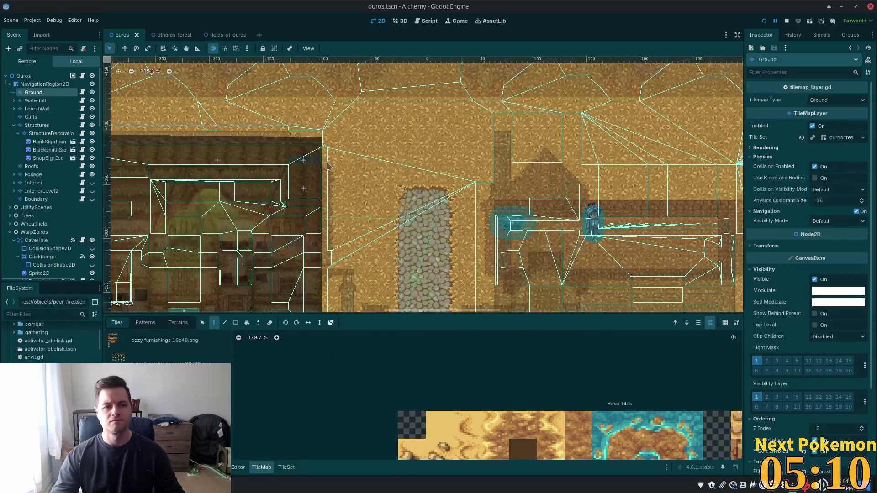
{"action": "left_click", "coordinate": [162, 35]}
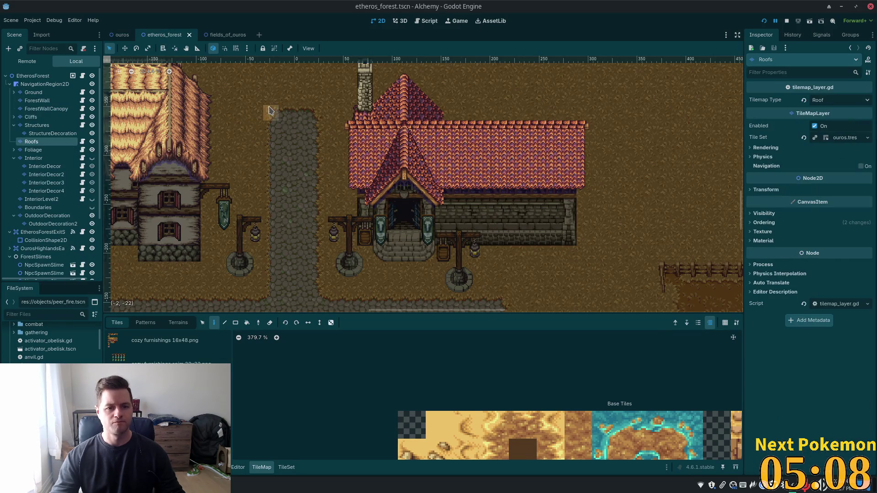
Step: Round off the path's top-left corner on etheros_forest's Ground layer with an autumn forest tile, then run with F5
{"action": "left_click", "coordinate": [32, 92]}
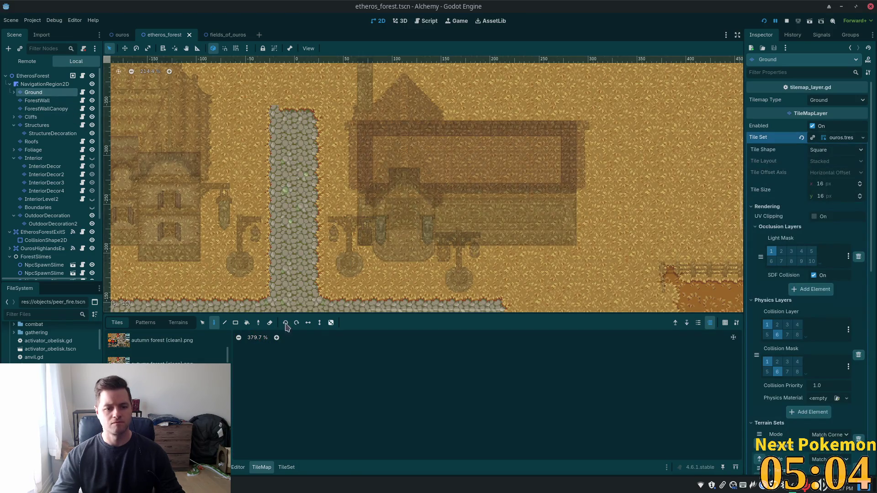
{"action": "left_click", "coordinate": [213, 342]}
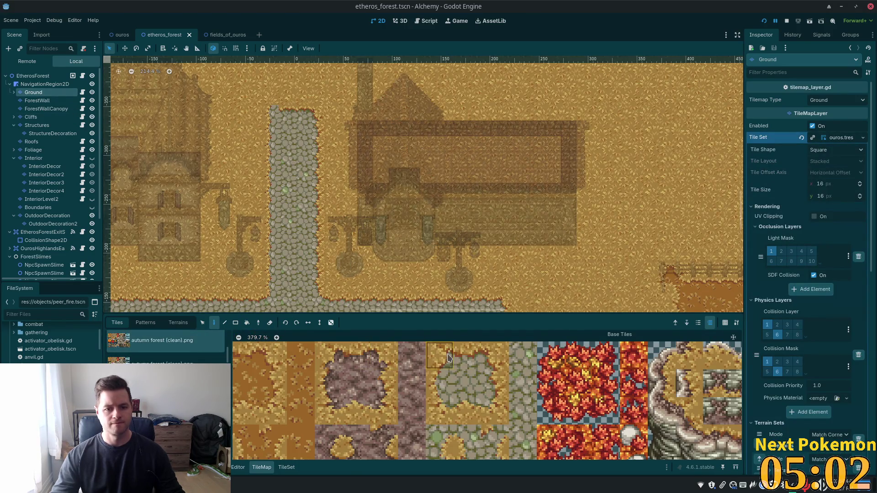
{"action": "left_click", "coordinate": [273, 112]}
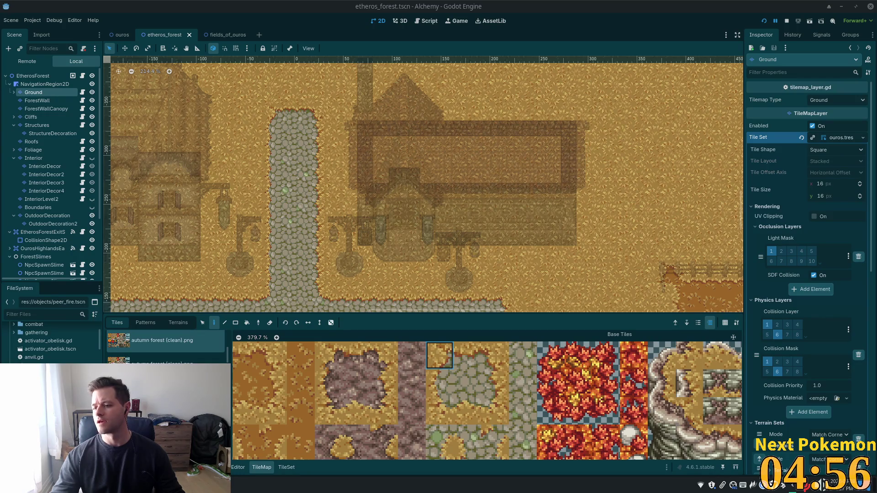
{"action": "scroll", "coordinate": [389, 182], "scroll_direction": "down", "scroll_amount": 2}
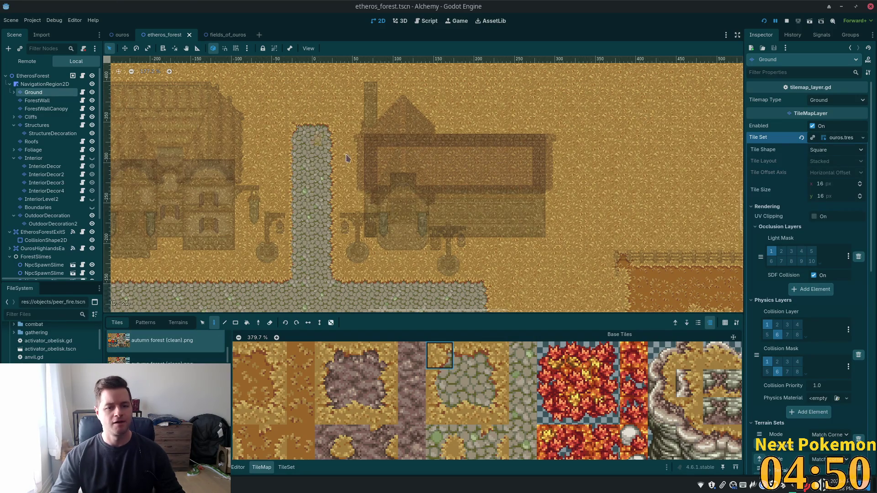
{"action": "key", "text": "F5"}
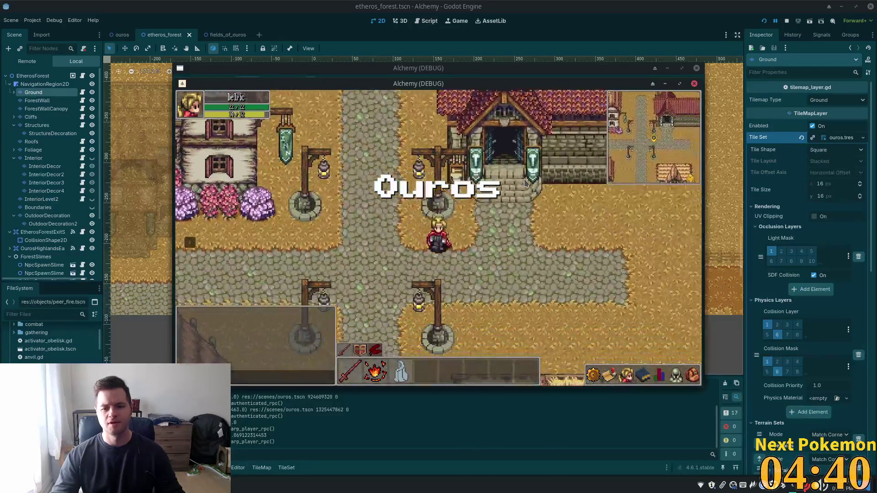
Step: Walk east through Ouros, south to the water and across the bridge, then stop the game with F8
{"action": "key", "text": "d"}
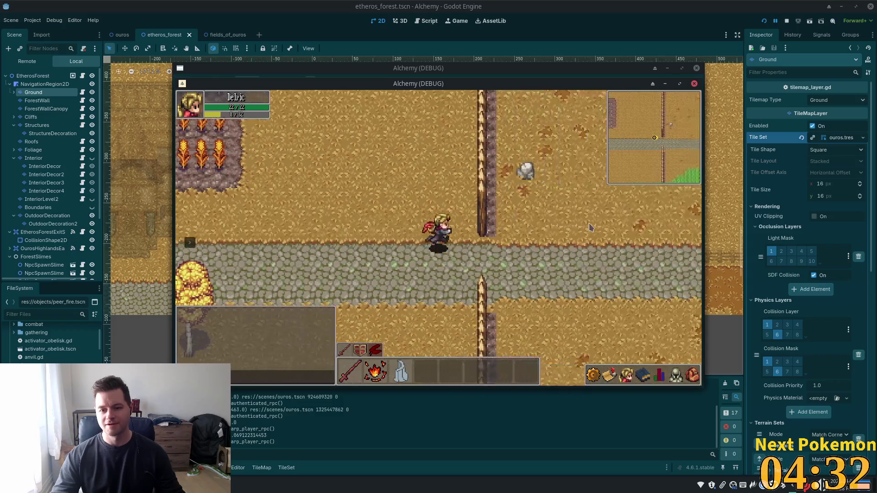
{"action": "key", "text": "Down"}
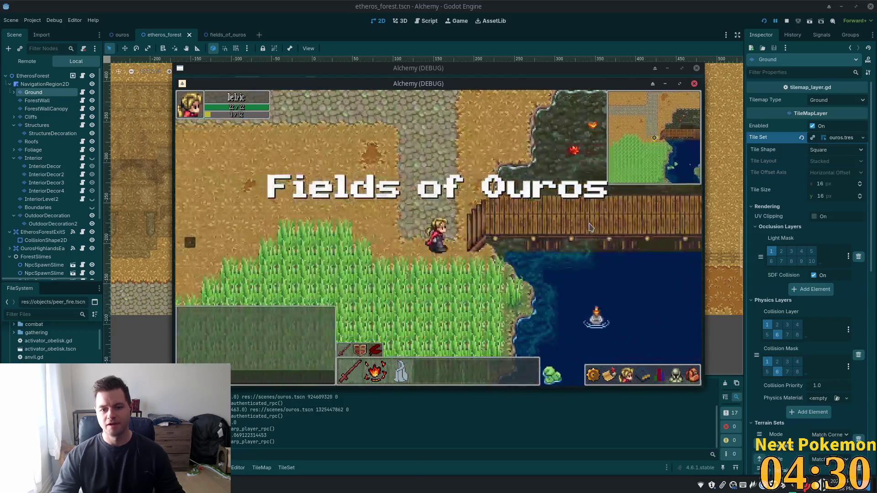
{"action": "key", "text": "Right"}
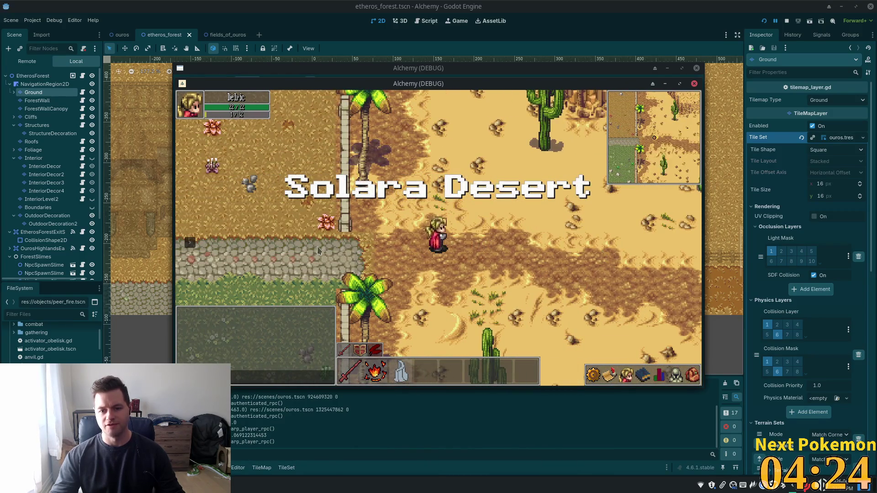
{"action": "key", "text": "F8"}
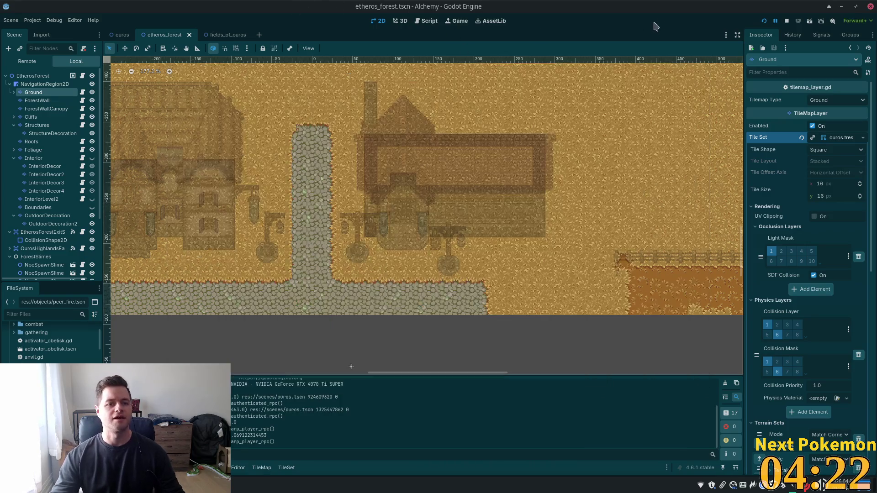
Step: Quick-open solara_desert.tscn, zoom over the desert map, and select its Ground tile layer
{"action": "key", "text": "alt+shift+o"}
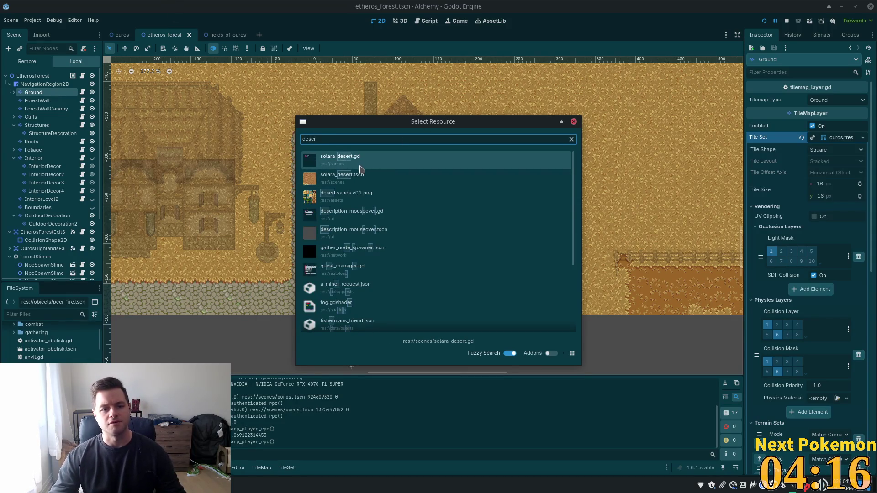
{"action": "double_click", "coordinate": [379, 182]}
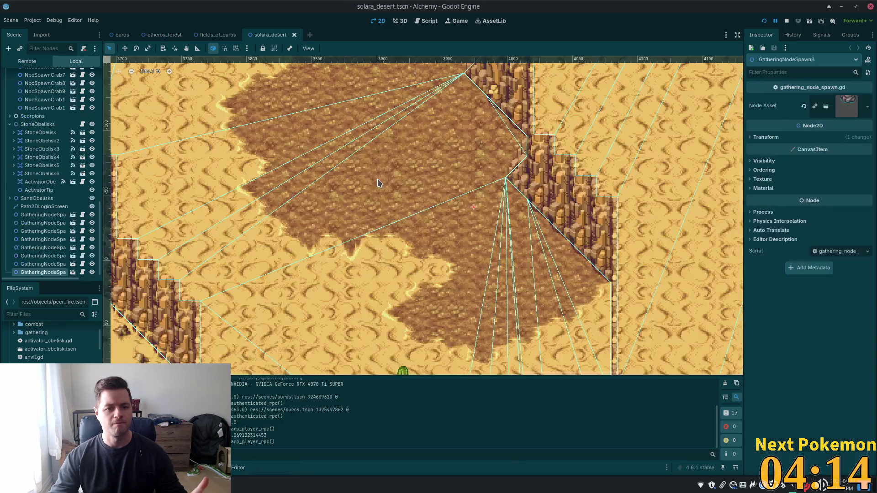
{"action": "scroll", "coordinate": [457, 221], "scroll_direction": "down", "scroll_amount": 6}
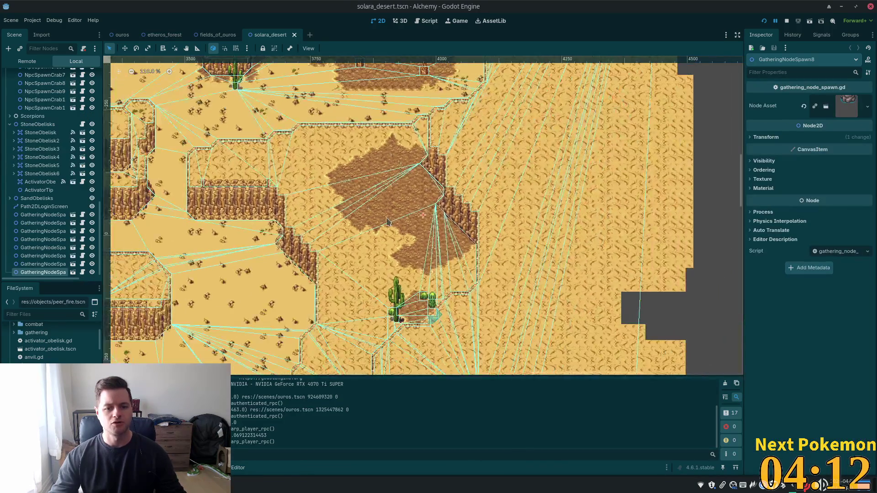
{"action": "scroll", "coordinate": [364, 247], "scroll_direction": "down", "scroll_amount": 4}
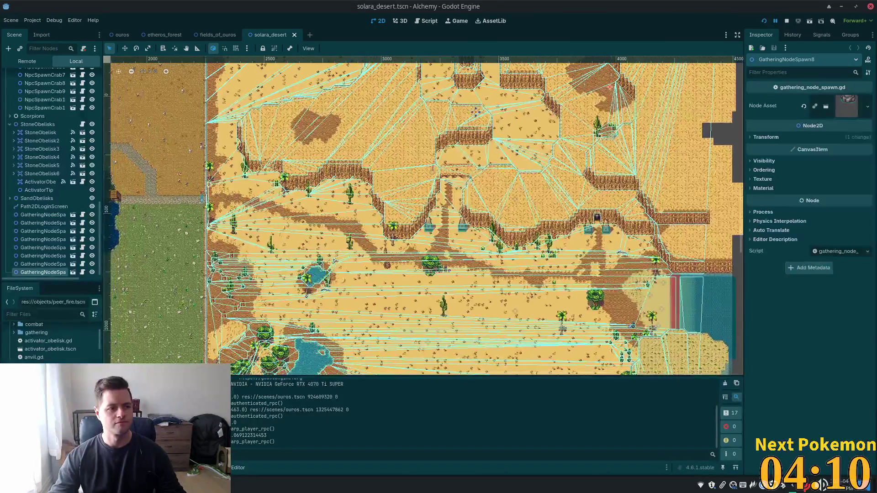
{"action": "scroll", "coordinate": [472, 121], "scroll_direction": "up", "scroll_amount": 2}
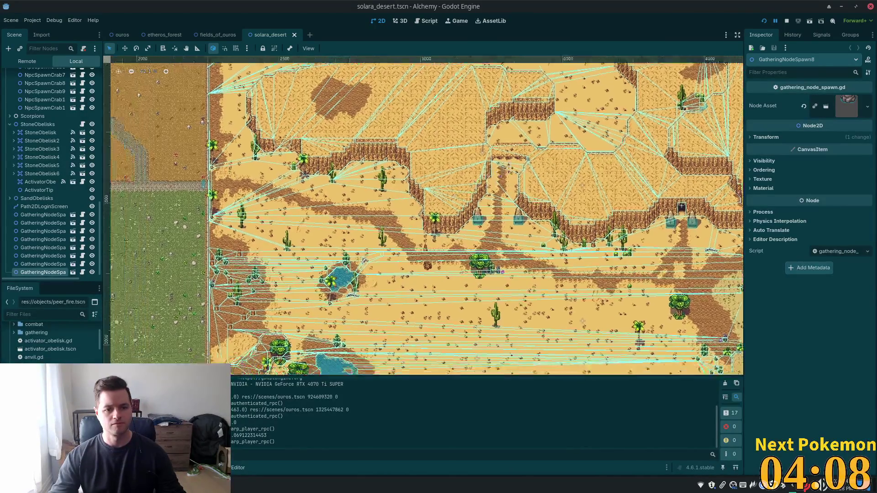
{"action": "scroll", "coordinate": [456, 185], "scroll_direction": "up", "scroll_amount": 6}
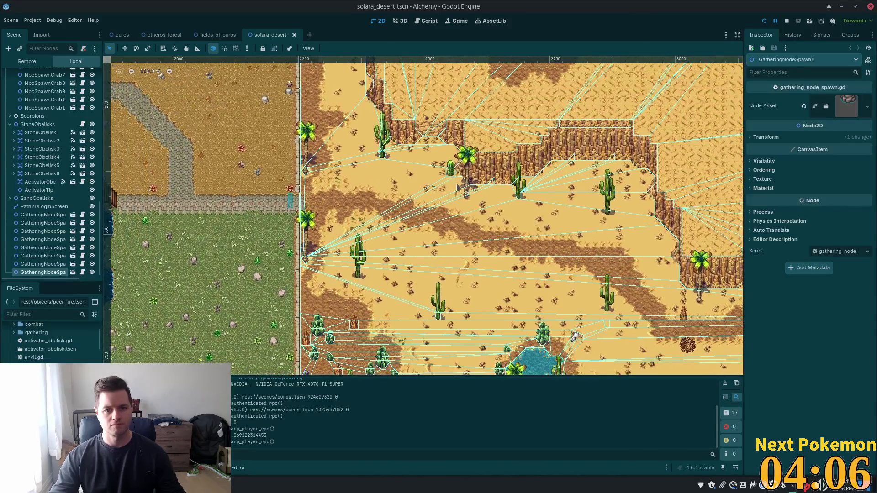
{"action": "scroll", "coordinate": [246, 185], "scroll_direction": "up", "scroll_amount": 2}
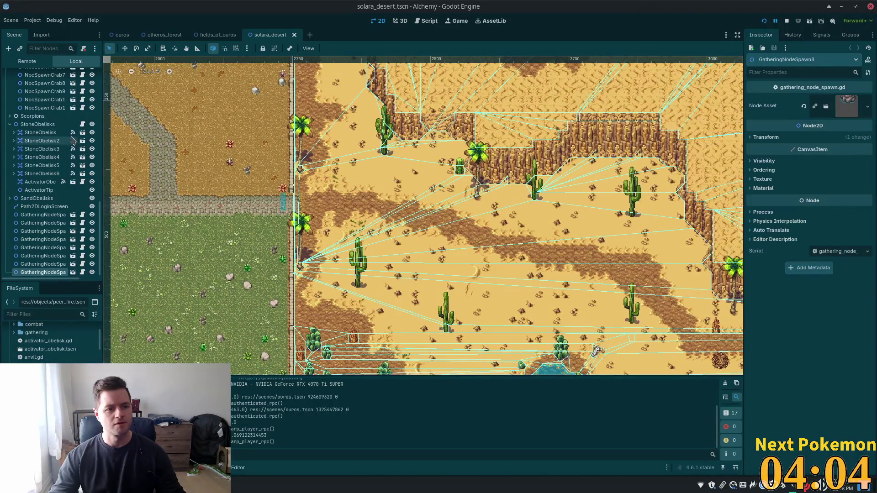
{"action": "scroll", "coordinate": [69, 185], "scroll_direction": "up", "scroll_amount": 4}
{"action": "scroll", "coordinate": [55, 183], "scroll_direction": "up", "scroll_amount": 8}
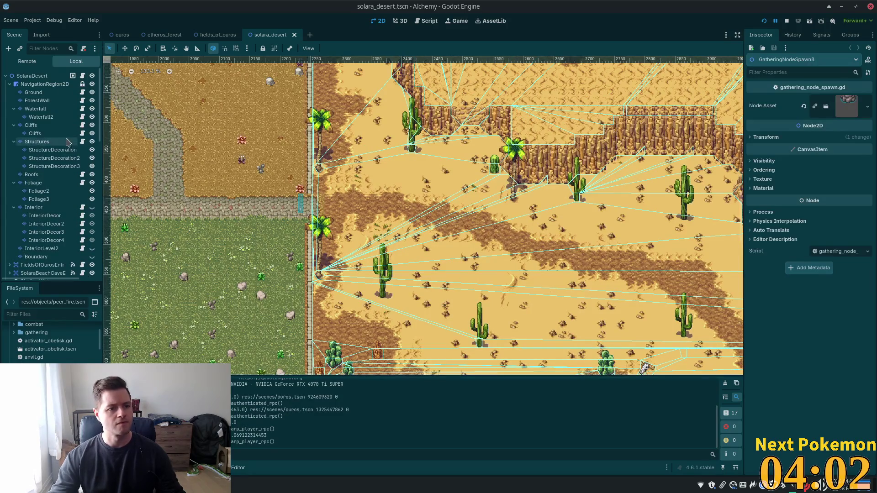
{"action": "left_click", "coordinate": [33, 92]}
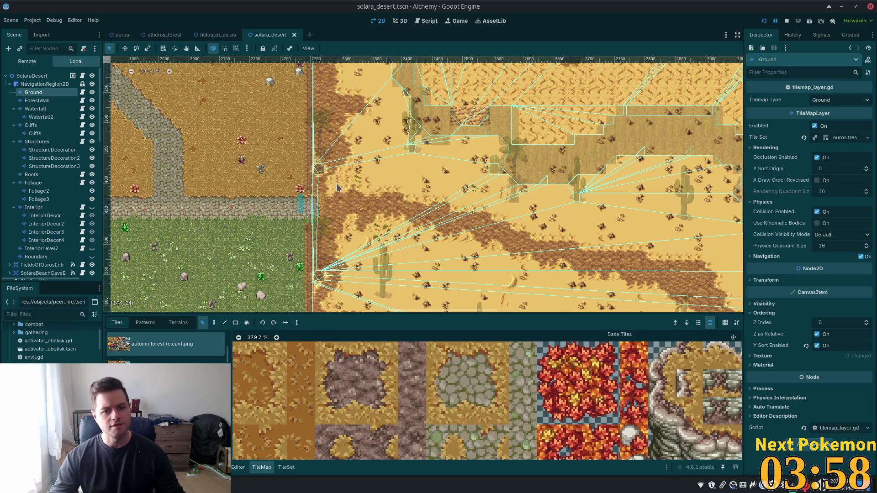
Step: Drag a selection rectangle over the desert Ground tiles around the dirt path
{"action": "mouse_move", "coordinate": [325, 182]}
{"action": "left_mouse_down"}
{"action": "mouse_move", "coordinate": [610, 291]}
{"action": "mouse_move", "coordinate": [611, 279]}
{"action": "mouse_move", "coordinate": [610, 291]}
{"action": "left_mouse_up"}
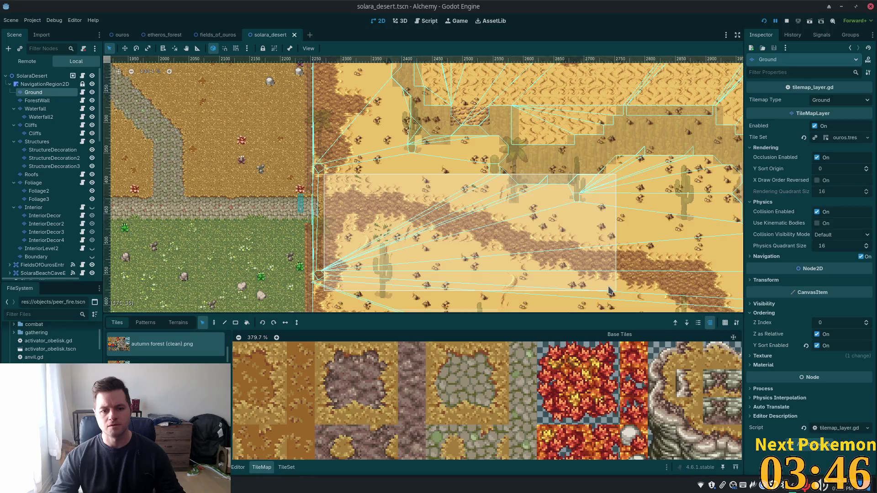
{"action": "left_click_drag", "start_coordinate": [610, 291], "coordinate": [610, 291]}
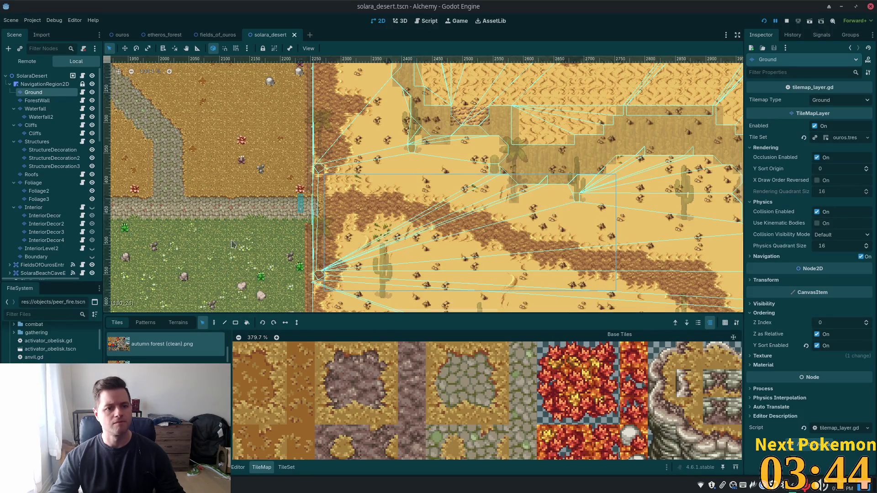
Step: Select the Fields of Ouros Ground layer, then select a larger block of solara_desert path tiles
{"action": "left_click", "coordinate": [218, 35]}
{"action": "scroll", "coordinate": [323, 345], "scroll_direction": "down", "scroll_amount": 2}
{"action": "scroll", "coordinate": [588, 253], "scroll_direction": "up", "scroll_amount": 4}
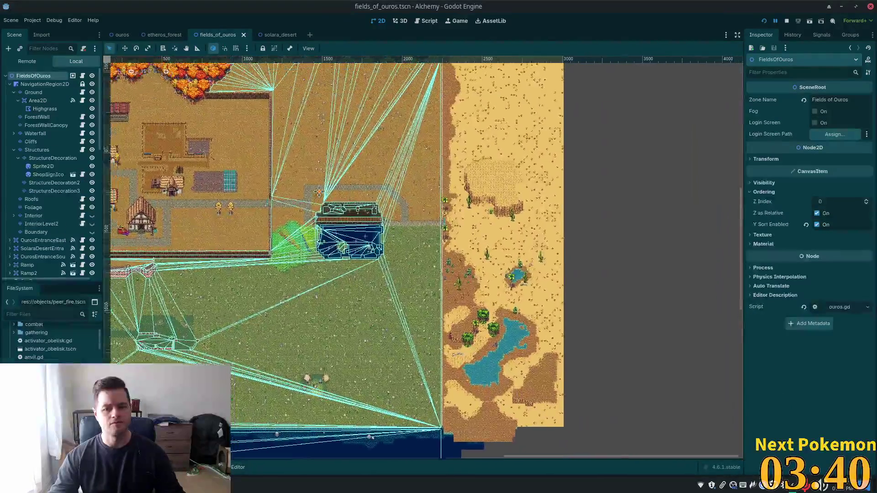
{"action": "scroll", "coordinate": [588, 253], "scroll_direction": "up", "scroll_amount": 2}
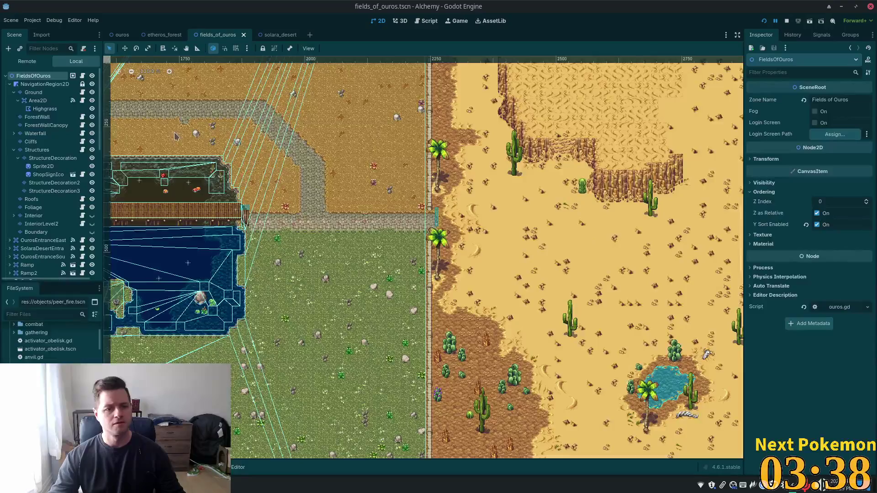
{"action": "left_click", "coordinate": [34, 92]}
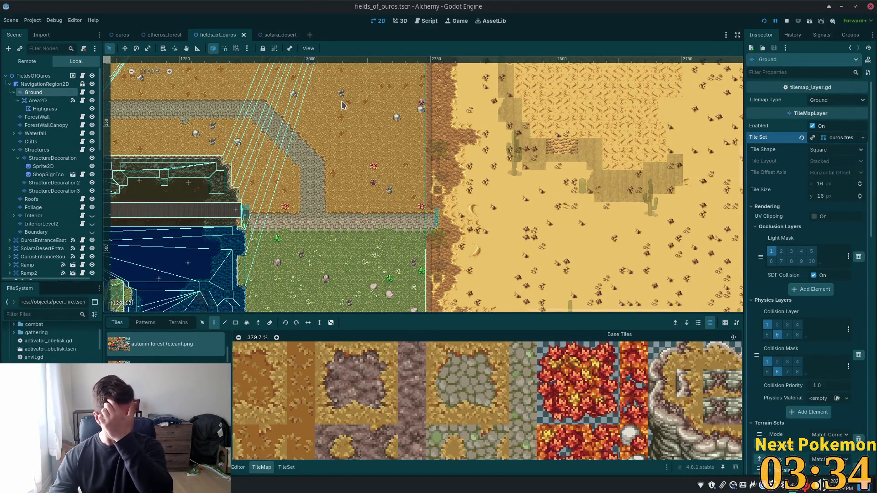
{"action": "left_click", "coordinate": [280, 35]}
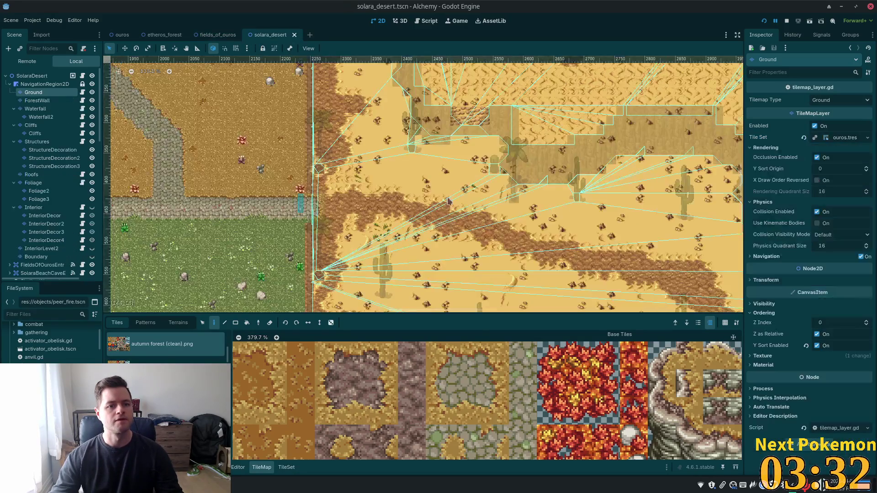
{"action": "key", "text": "s"}
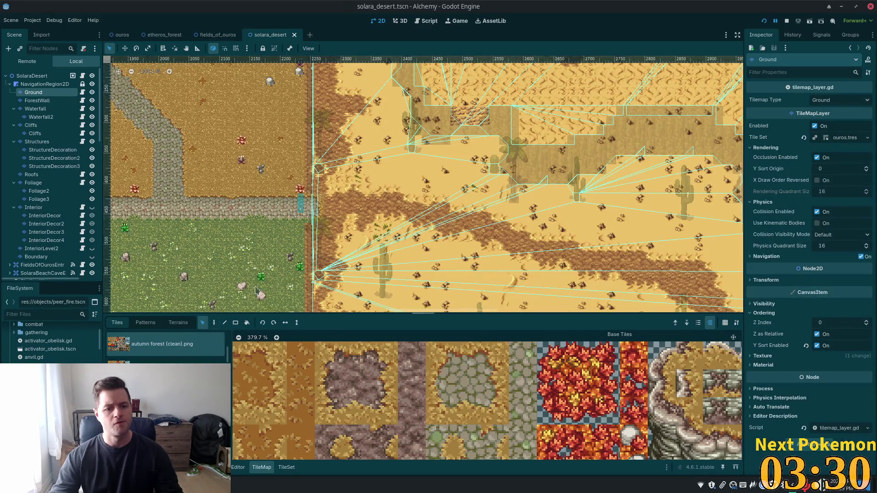
{"action": "mouse_move", "coordinate": [330, 182]}
{"action": "left_mouse_down"}
{"action": "mouse_move", "coordinate": [542, 273]}
{"action": "mouse_move", "coordinate": [730, 315]}
{"action": "mouse_move", "coordinate": [721, 305]}
{"action": "left_mouse_up"}
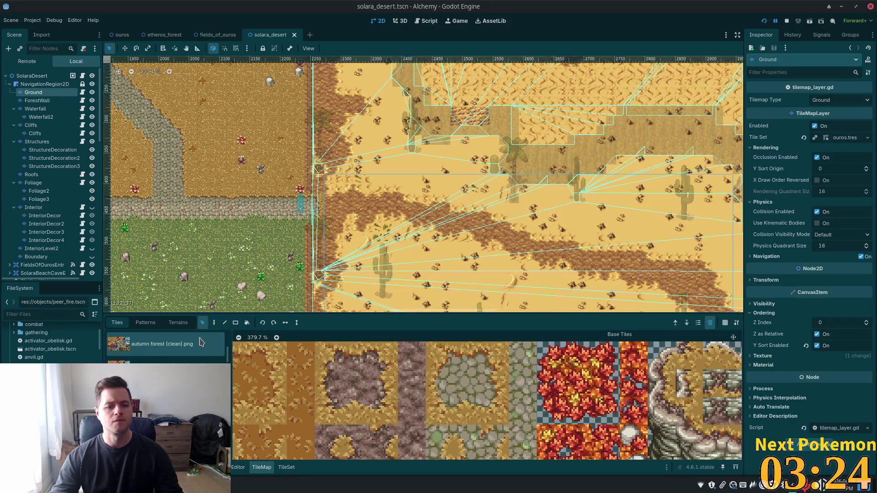
{"action": "left_click", "coordinate": [214, 323]}
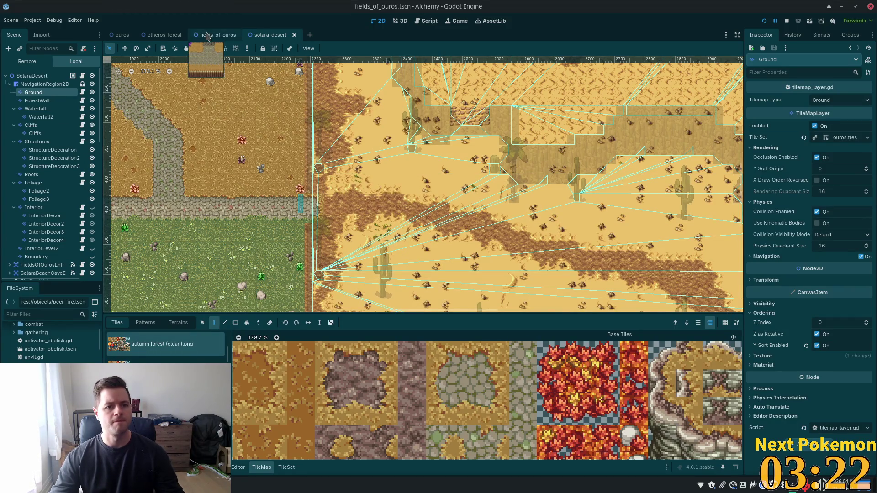
Step: Paste the desert path tiles onto the Fields of Ouros desert edge and launch a playtest
{"action": "left_click", "coordinate": [206, 36]}
{"action": "left_click_drag", "start_coordinate": [613, 259], "coordinate": [685, 132]}
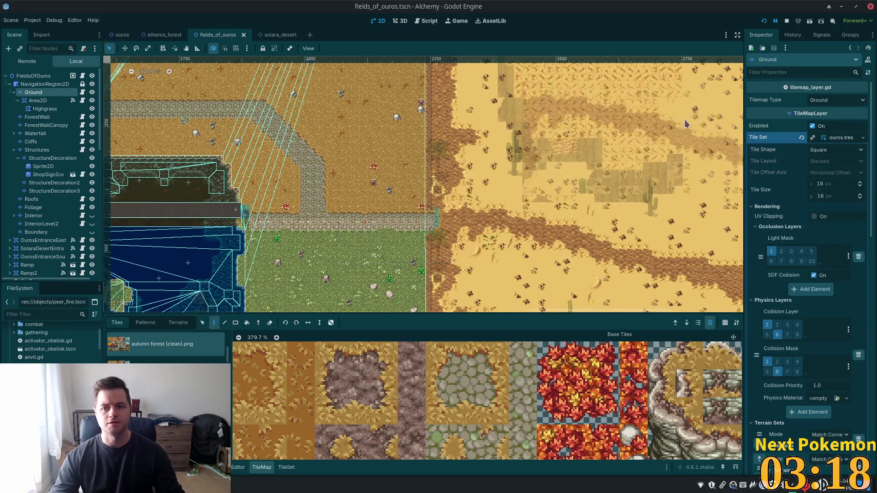
{"action": "left_click", "coordinate": [764, 21]}
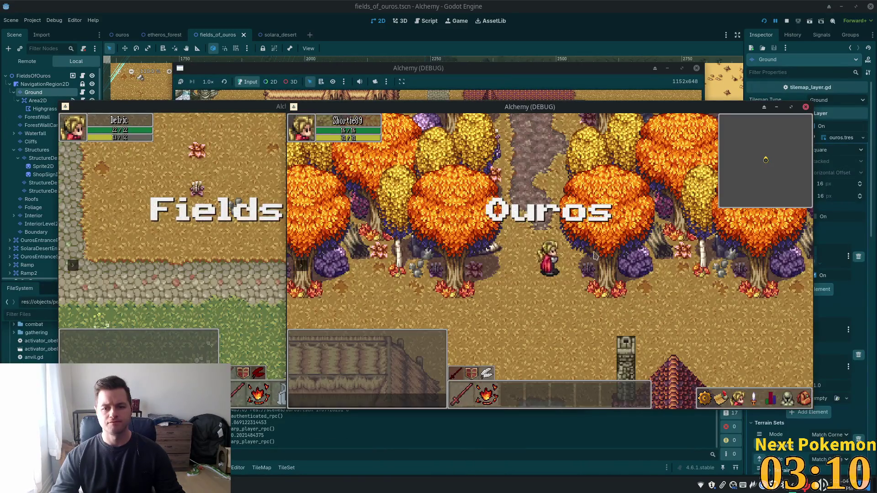
Step: Walk back and forth across the Fields of Ouros–Solara Desert border, then bring the editor forward
{"action": "key", "text": "Right"}
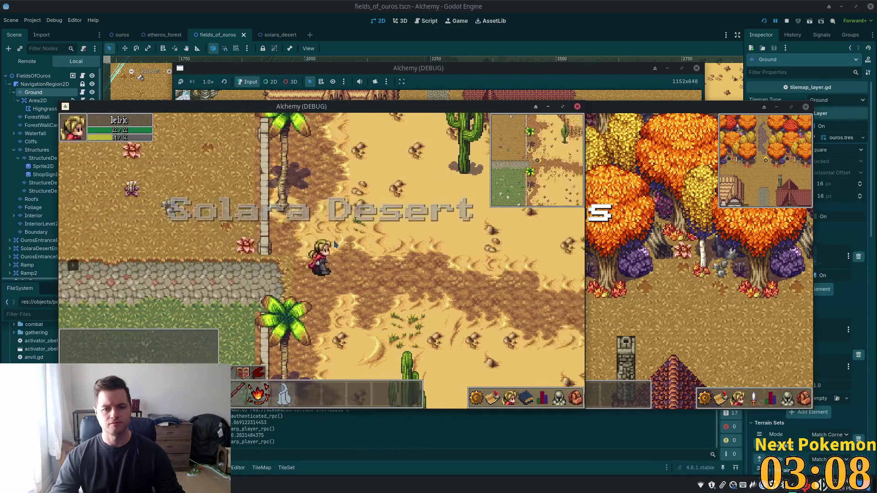
{"action": "key", "text": "Left"}
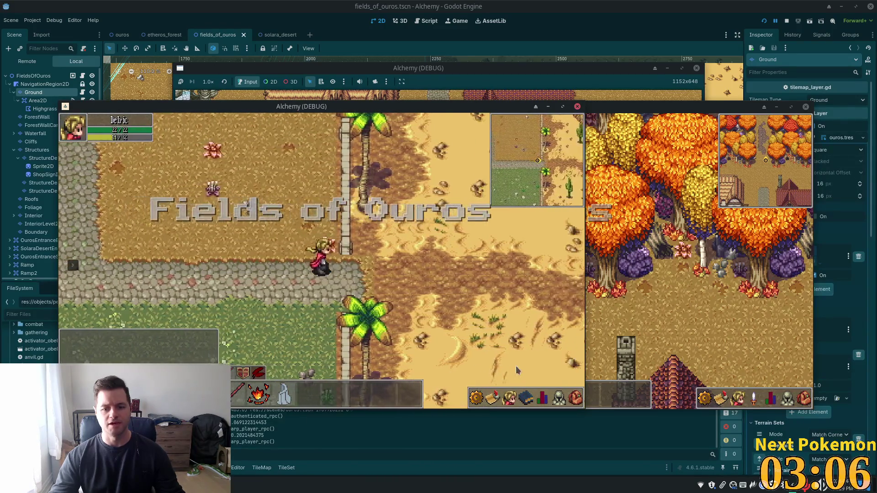
{"action": "key", "text": "Right"}
{"action": "key", "text": "Left"}
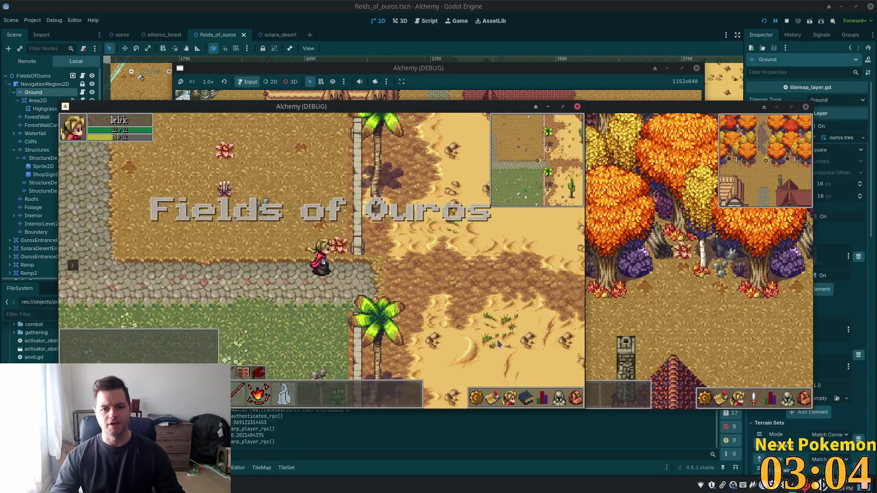
{"action": "key", "text": "Right"}
{"action": "left_click", "coordinate": [694, 35]}
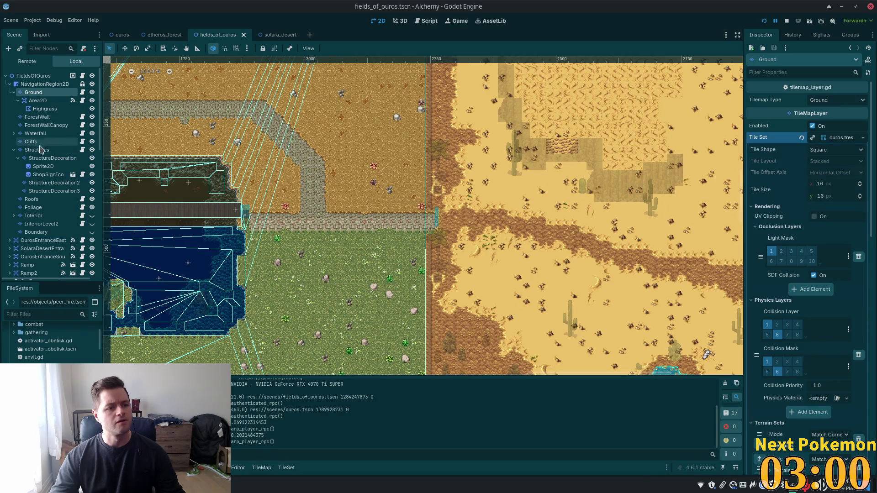
Step: Select the Foliage layer in solara_desert and box-select the desert's foliage tiles
{"action": "left_click", "coordinate": [13, 151]}
{"action": "left_click", "coordinate": [33, 167]}
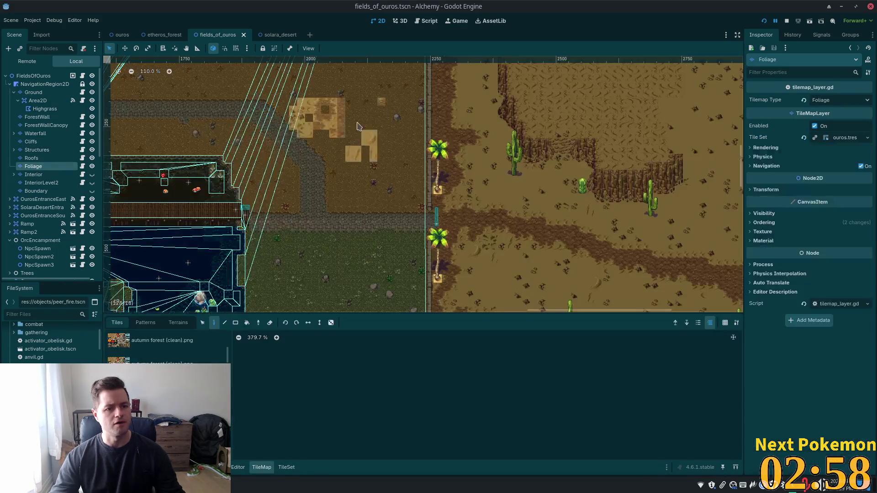
{"action": "left_click", "coordinate": [281, 35]}
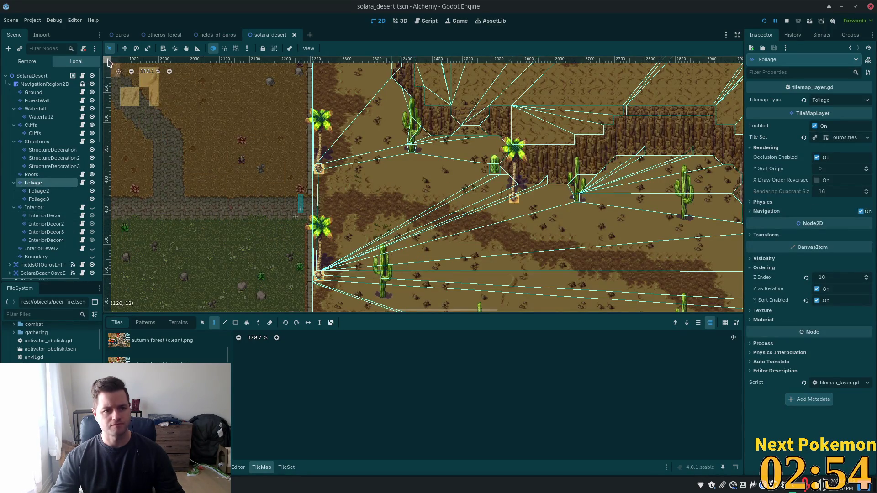
{"action": "mouse_move", "coordinate": [301, 107]}
{"action": "left_mouse_down"}
{"action": "mouse_move", "coordinate": [529, 310]}
{"action": "mouse_move", "coordinate": [645, 311]}
{"action": "mouse_move", "coordinate": [660, 320]}
{"action": "mouse_move", "coordinate": [653, 314]}
{"action": "left_mouse_up"}
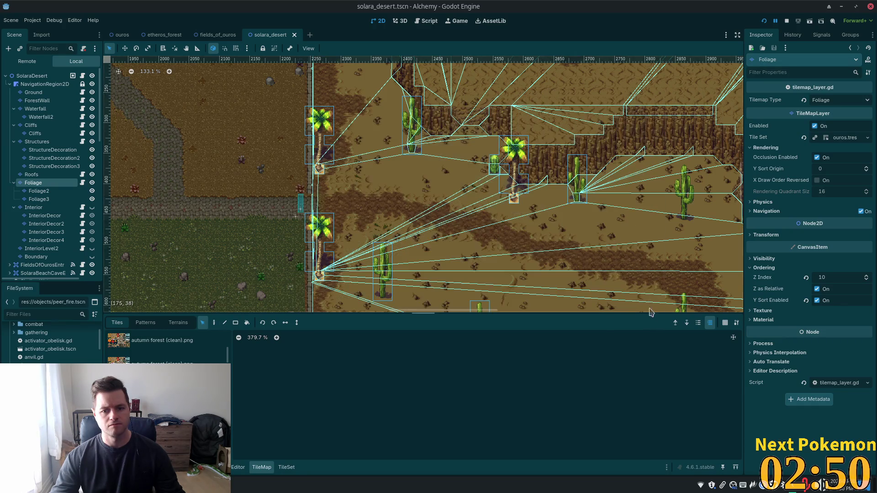
{"action": "scroll", "coordinate": [284, 96], "scroll_direction": "down", "scroll_amount": 2}
{"action": "mouse_move", "coordinate": [306, 88]}
{"action": "left_mouse_down"}
{"action": "mouse_move", "coordinate": [512, 206]}
{"action": "mouse_move", "coordinate": [611, 282]}
{"action": "mouse_move", "coordinate": [311, 80]}
{"action": "mouse_move", "coordinate": [578, 263]}
{"action": "mouse_move", "coordinate": [666, 289]}
{"action": "mouse_move", "coordinate": [672, 310]}
{"action": "mouse_move", "coordinate": [654, 313]}
{"action": "left_mouse_up"}
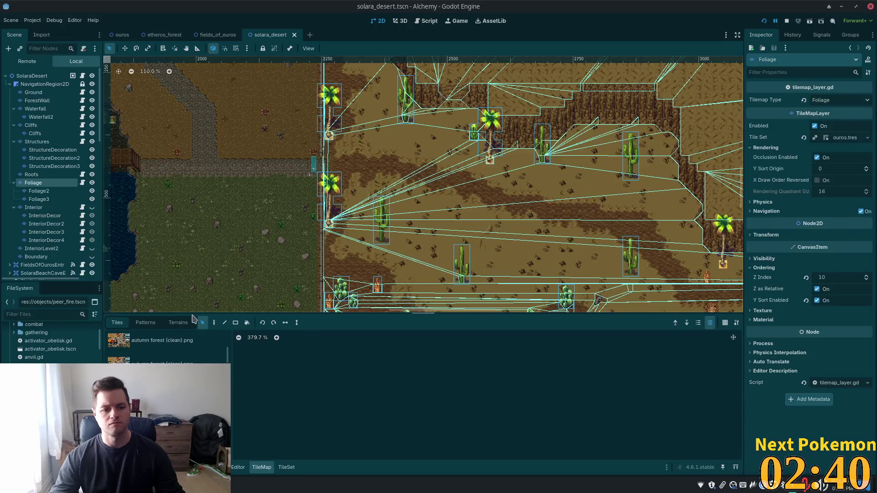
Step: Pick the Paint tool and view fields_of_ouros zoomed out along its desert border
{"action": "left_click", "coordinate": [213, 322]}
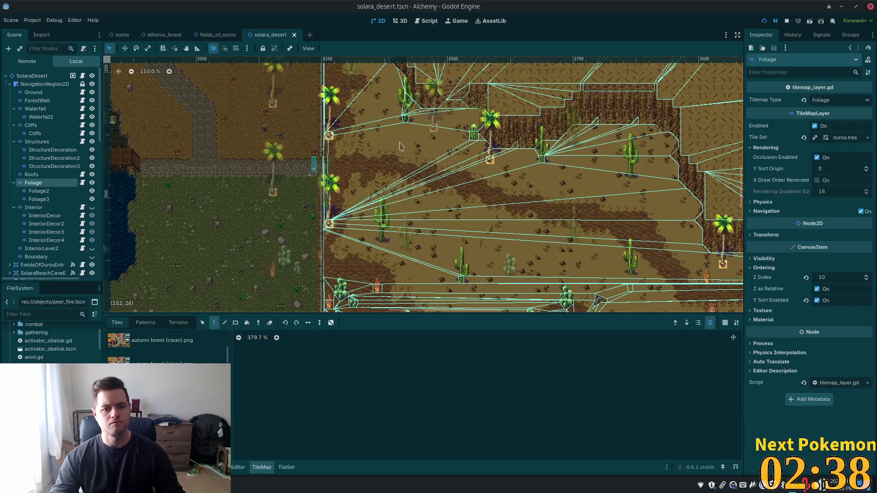
{"action": "left_click", "coordinate": [215, 35]}
{"action": "scroll", "coordinate": [440, 122], "scroll_direction": "right", "scroll_amount": 3}
{"action": "scroll", "coordinate": [440, 122], "scroll_direction": "down", "scroll_amount": 4}
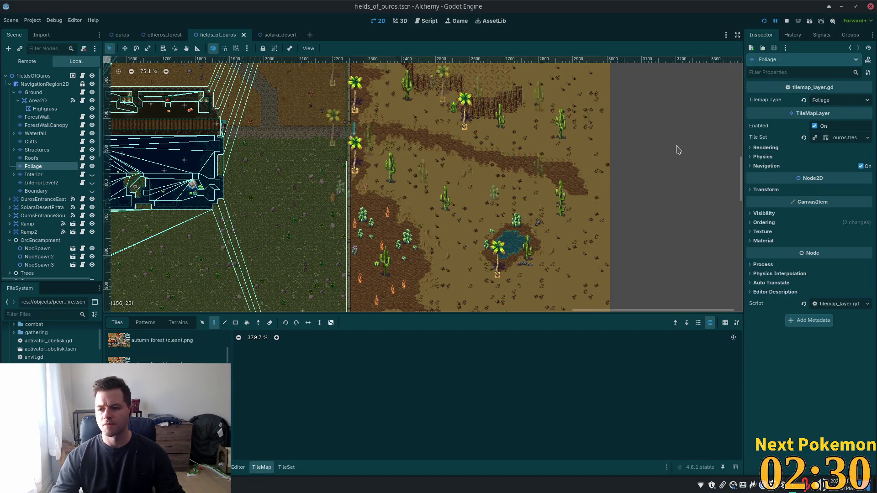
Step: Run the project and move the debug game window aside
{"action": "left_click", "coordinate": [763, 20]}
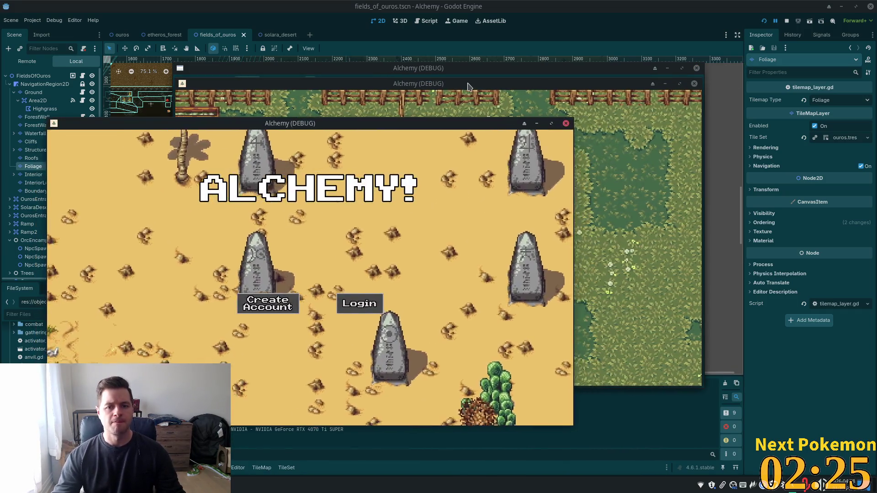
{"action": "mouse_move", "coordinate": [450, 83]}
{"action": "left_mouse_down"}
{"action": "mouse_move", "coordinate": [631, 130]}
{"action": "mouse_move", "coordinate": [599, 132]}
{"action": "left_mouse_up"}
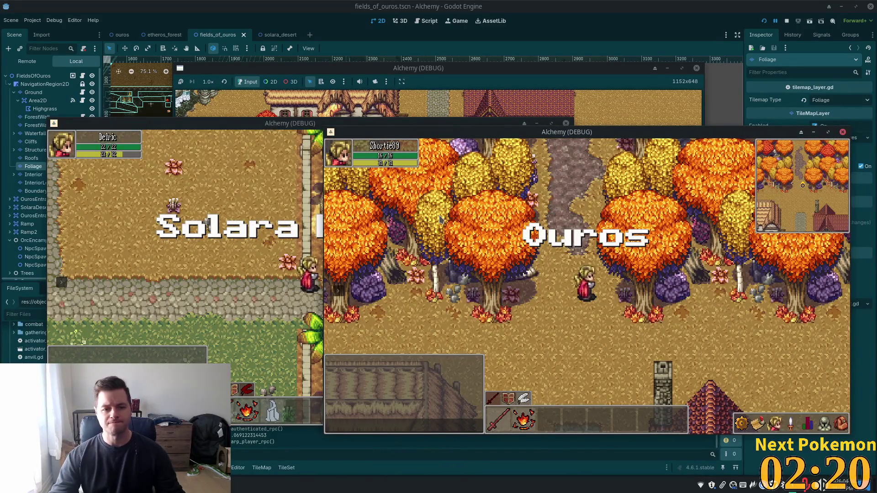
{"action": "left_click", "coordinate": [290, 237]}
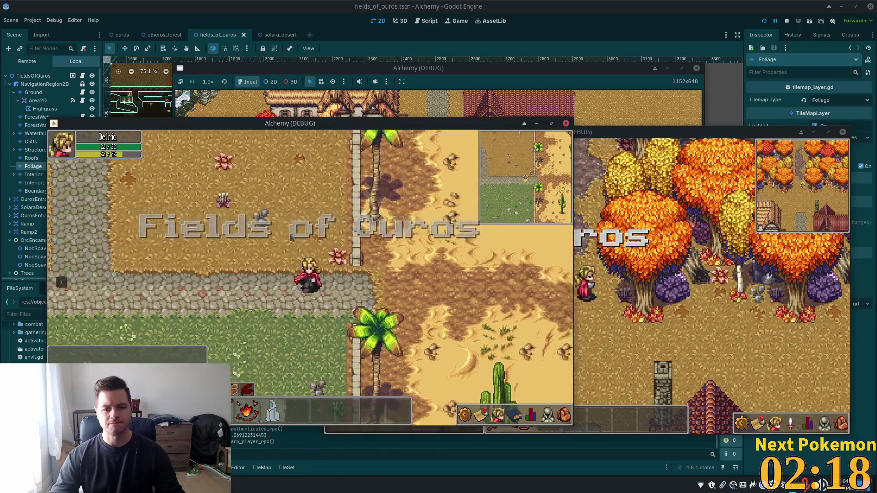
Step: Walk the character right and down from Fields of Ouros into Solara Desert, then return to the editor
{"action": "key", "text": "Right"}
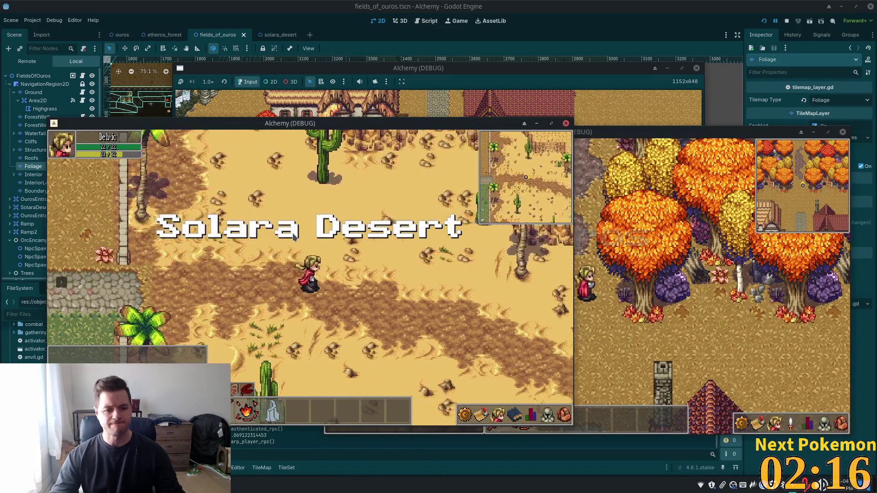
{"action": "key", "text": "Down"}
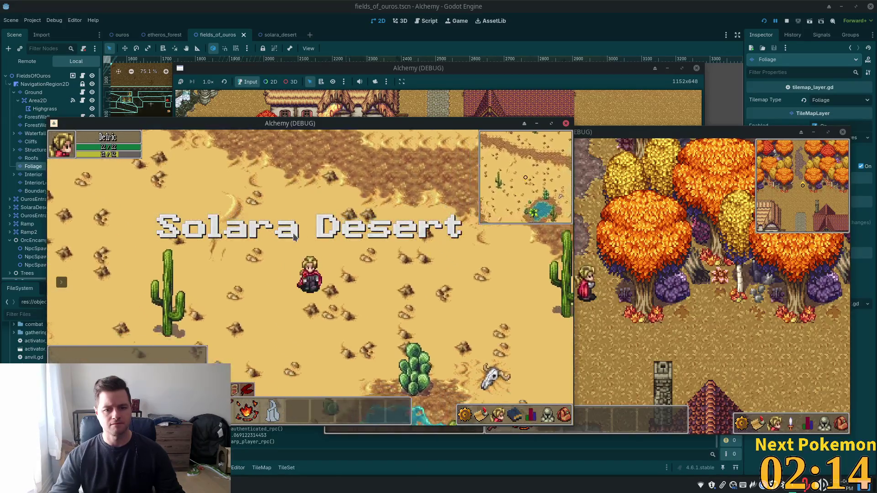
{"action": "key", "text": "Right"}
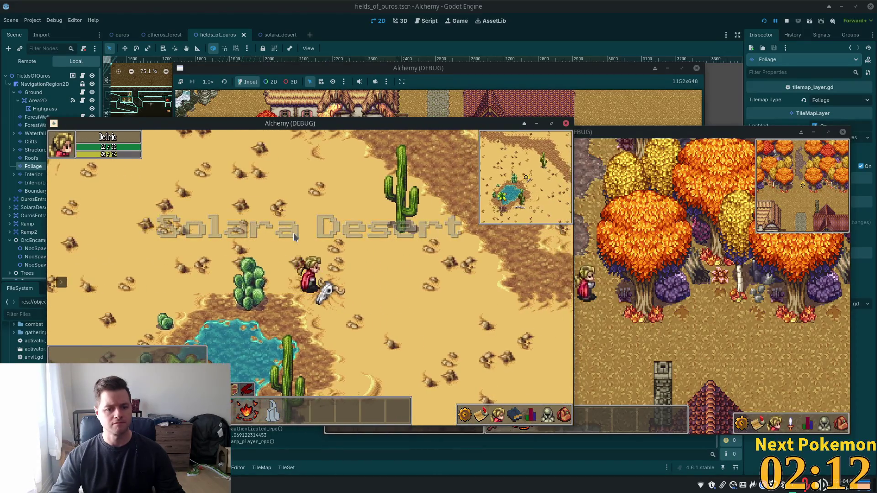
{"action": "key", "text": "Right"}
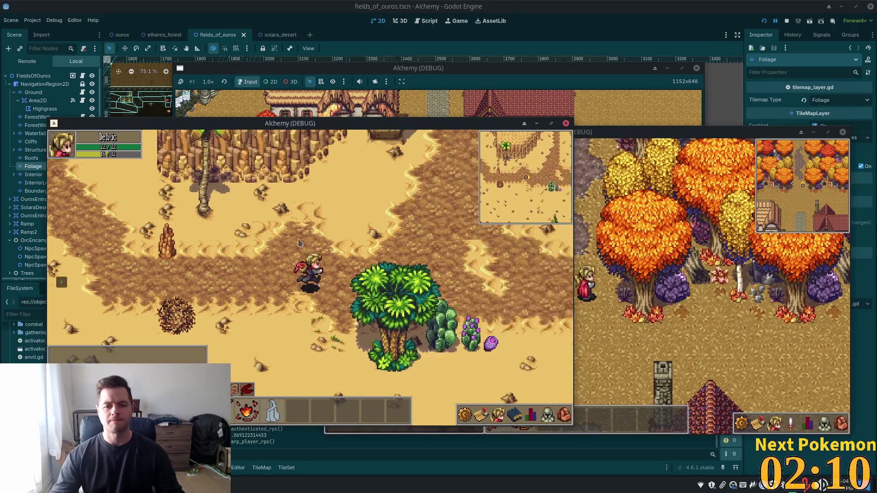
{"action": "key", "text": "Up"}
{"action": "key", "text": "Right"}
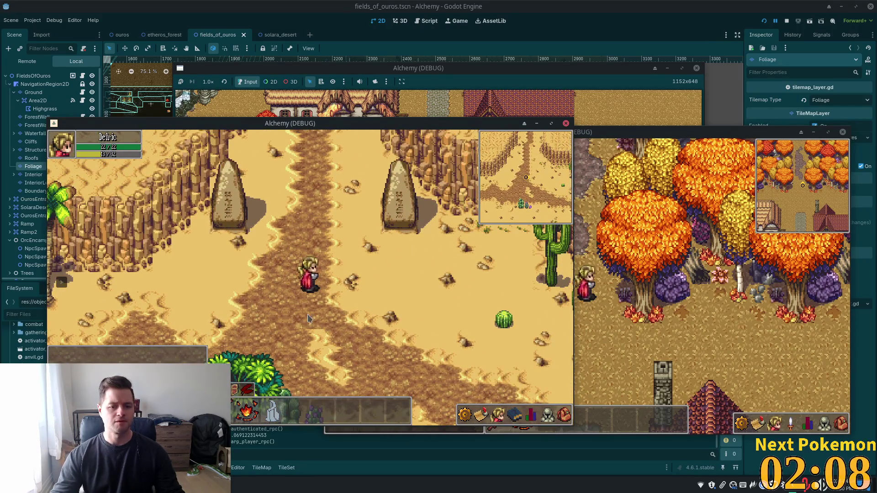
{"action": "left_click", "coordinate": [277, 34]}
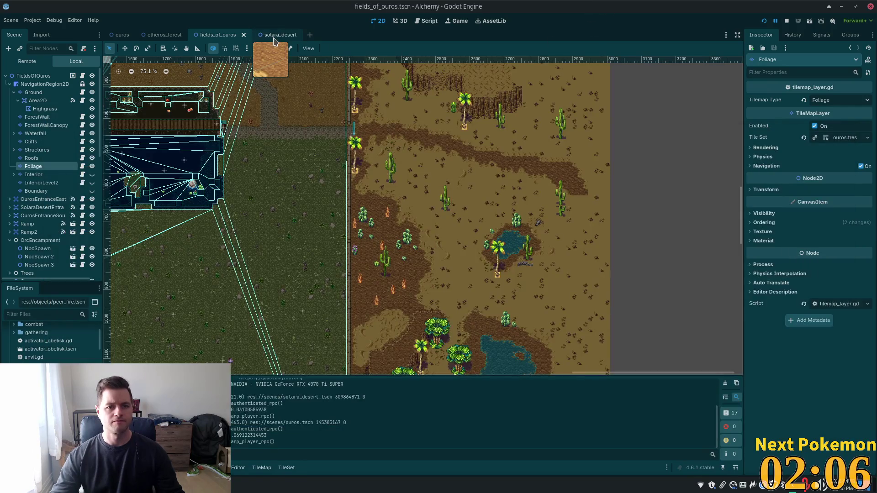
Step: Zoom into solara_desert, select its Ground layer, and load the desert sand atlas as the tile source
{"action": "scroll", "coordinate": [718, 202], "scroll_direction": "up", "scroll_amount": 5}
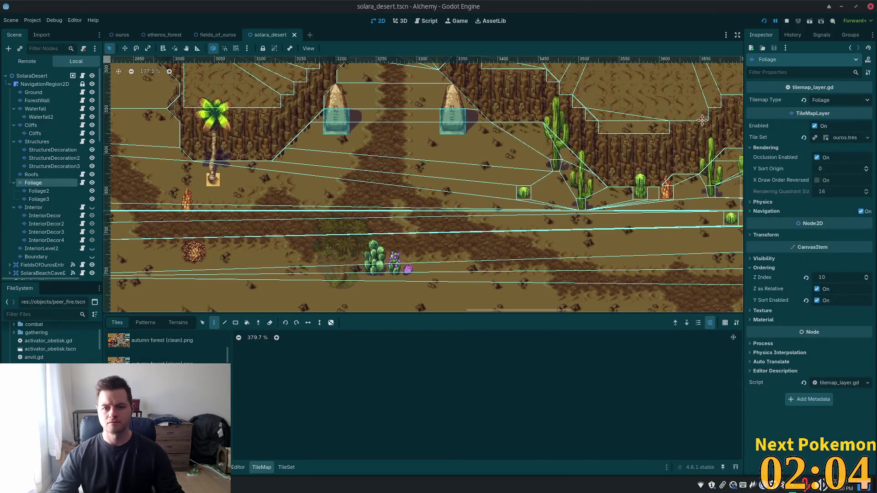
{"action": "scroll", "coordinate": [416, 210], "scroll_direction": "up", "scroll_amount": 5}
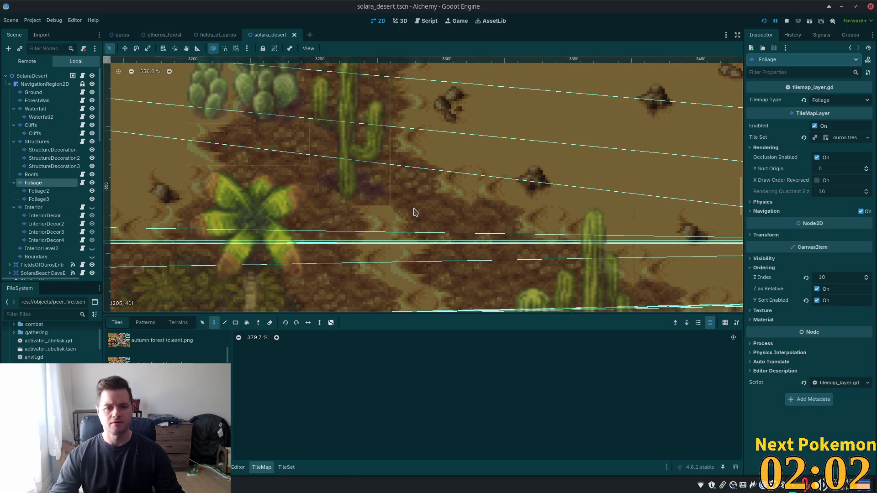
{"action": "left_click", "coordinate": [34, 92]}
{"action": "left_click", "coordinate": [159, 340]}
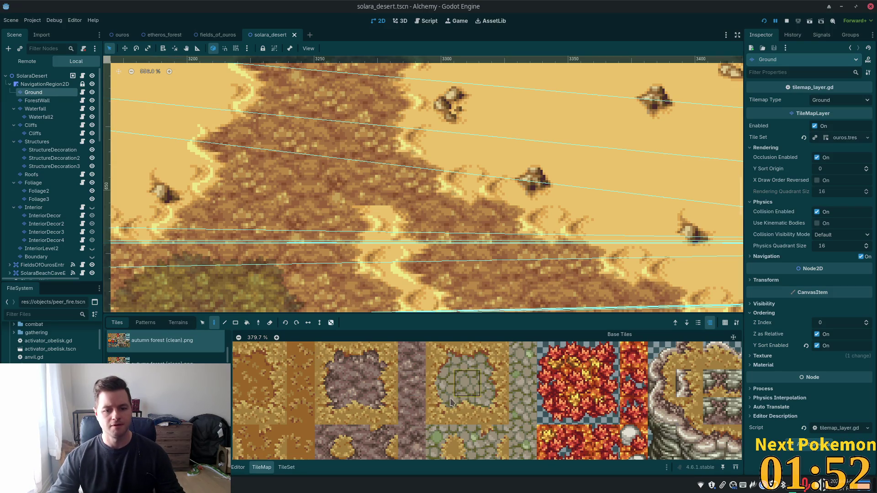
{"action": "scroll", "coordinate": [451, 401], "scroll_direction": "down", "scroll_amount": 3}
{"action": "scroll", "coordinate": [228, 356], "scroll_direction": "down", "scroll_amount": 2}
{"action": "scroll", "coordinate": [169, 347], "scroll_direction": "down", "scroll_amount": 3}
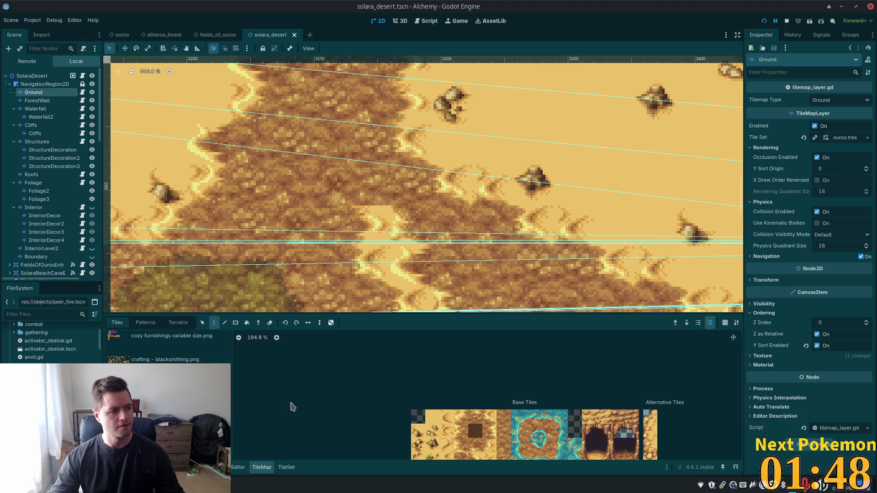
{"action": "scroll", "coordinate": [465, 419], "scroll_direction": "down", "scroll_amount": 1}
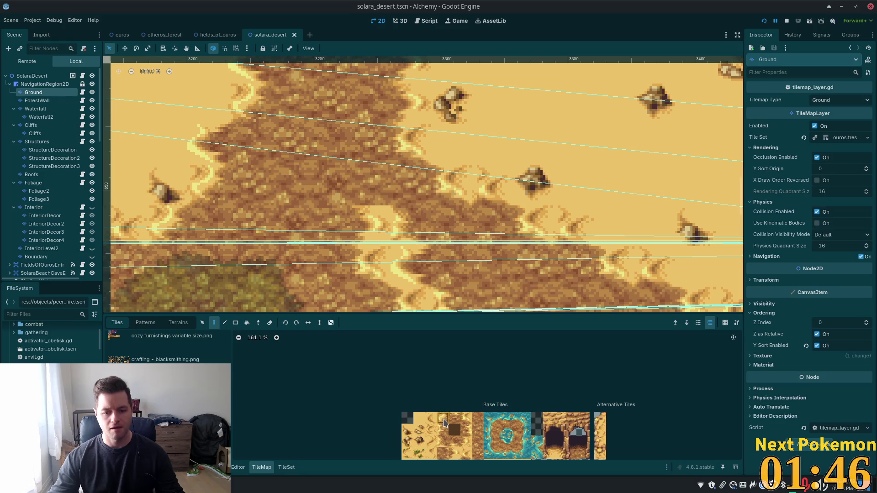
{"action": "scroll", "coordinate": [451, 428], "scroll_direction": "up", "scroll_amount": 3}
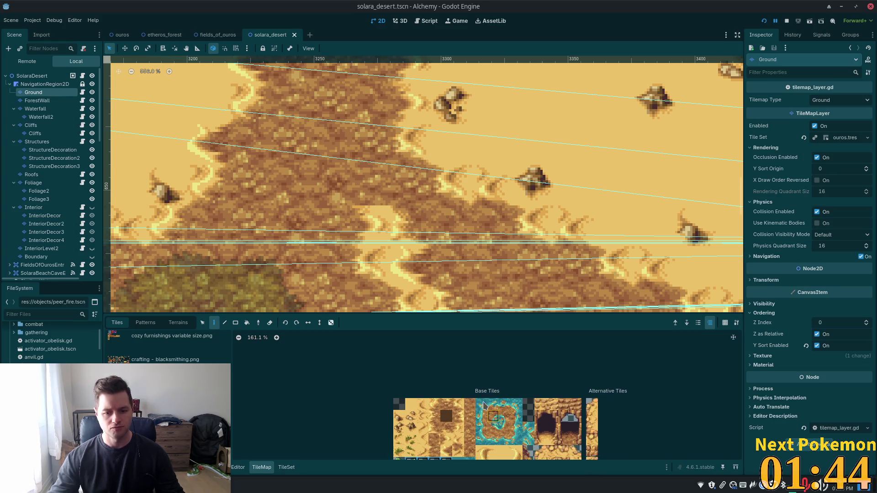
{"action": "scroll", "coordinate": [450, 411], "scroll_direction": "up", "scroll_amount": 3}
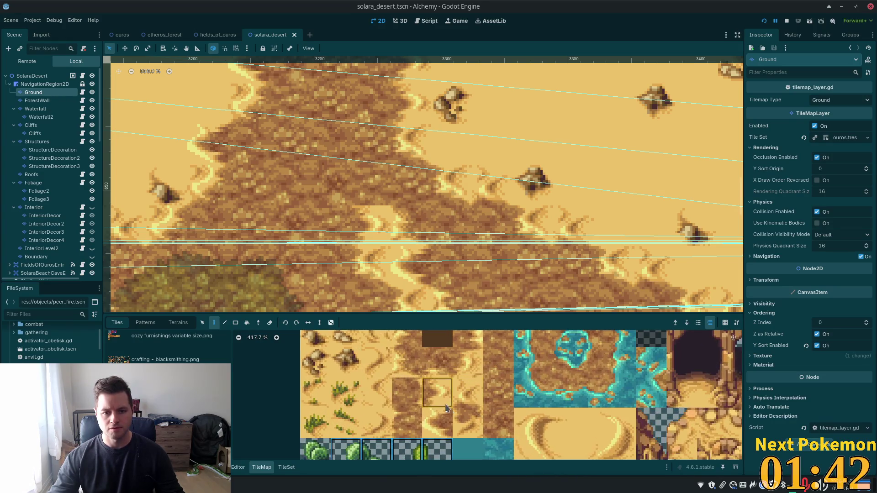
Step: Paint two sand tiles onto the desert Ground layer and save the scene
{"action": "left_click", "coordinate": [446, 426]}
{"action": "left_click", "coordinate": [369, 227]}
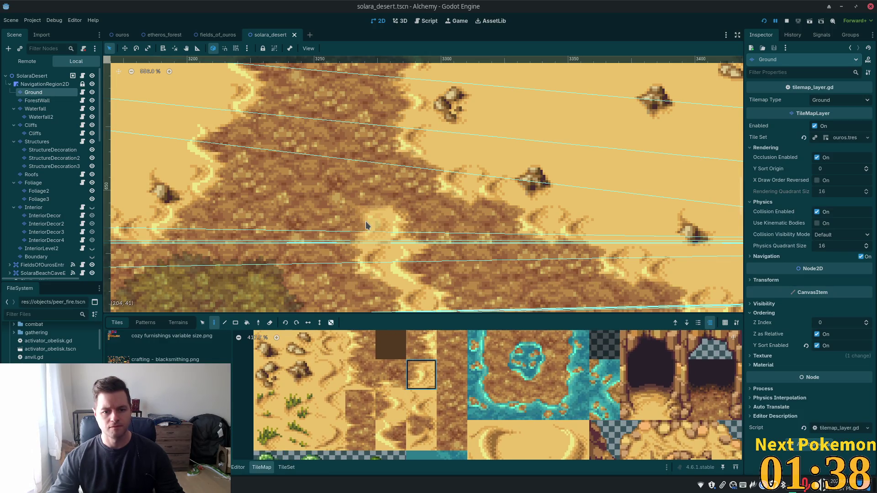
{"action": "left_click", "coordinate": [411, 266]}
{"action": "scroll", "coordinate": [571, 252], "scroll_direction": "down", "scroll_amount": 3}
{"action": "key", "text": "ctrl+s"}
Step: Pan and zoom across the desert map to review the cliffs and plateaus
{"action": "scroll", "coordinate": [543, 257], "scroll_direction": "down", "scroll_amount": 1}
{"action": "left_click_drag", "start_coordinate": [543, 257], "coordinate": [477, 135]}
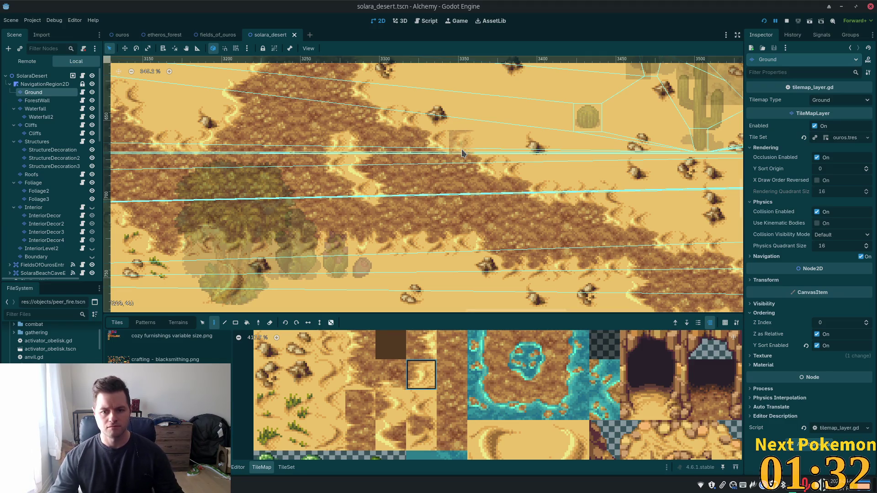
{"action": "scroll", "coordinate": [462, 152], "scroll_direction": "down", "scroll_amount": 8}
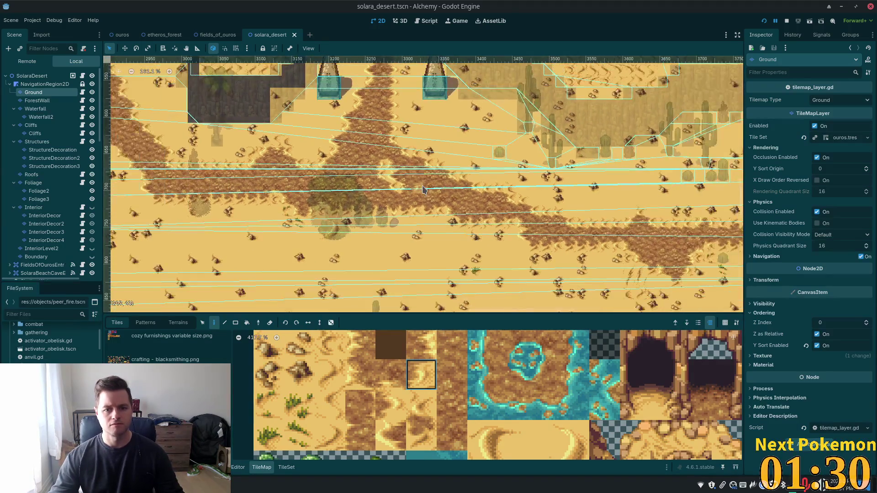
{"action": "scroll", "coordinate": [423, 190], "scroll_direction": "down", "scroll_amount": 4}
{"action": "mouse_move", "coordinate": [402, 207]}
{"action": "left_mouse_down"}
{"action": "mouse_move", "coordinate": [570, 237]}
{"action": "mouse_move", "coordinate": [566, 217]}
{"action": "mouse_move", "coordinate": [411, 202]}
{"action": "mouse_move", "coordinate": [438, 60]}
{"action": "left_mouse_up"}
{"action": "scroll", "coordinate": [364, 129], "scroll_direction": "down", "scroll_amount": 8}
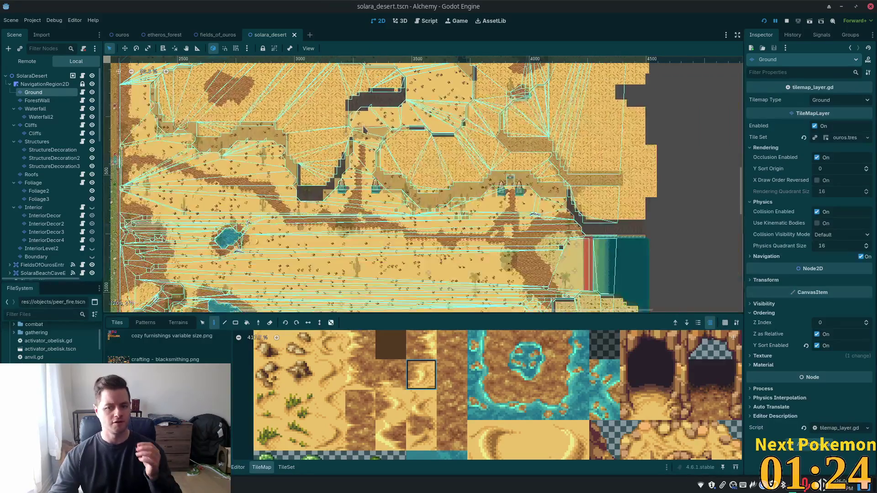
{"action": "scroll", "coordinate": [364, 129], "scroll_direction": "down", "scroll_amount": 7}
{"action": "scroll", "coordinate": [355, 161], "scroll_direction": "down", "scroll_amount": 4}
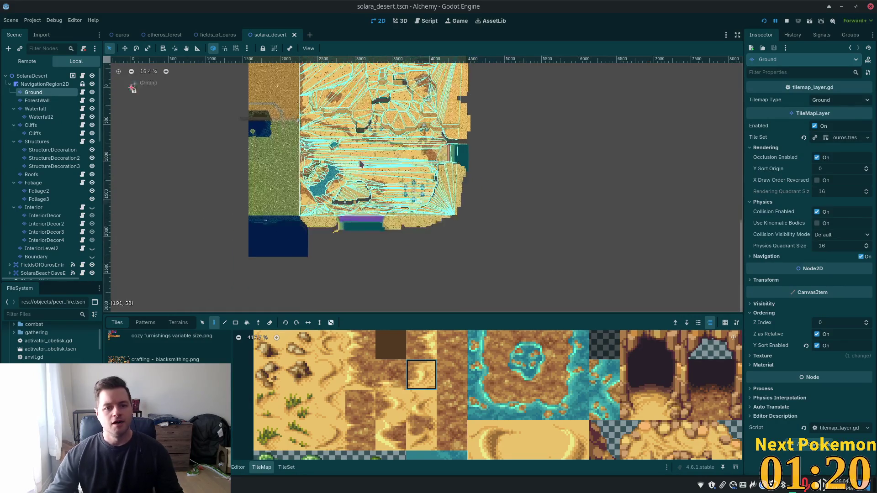
{"action": "scroll", "coordinate": [259, 128], "scroll_direction": "down", "scroll_amount": 1}
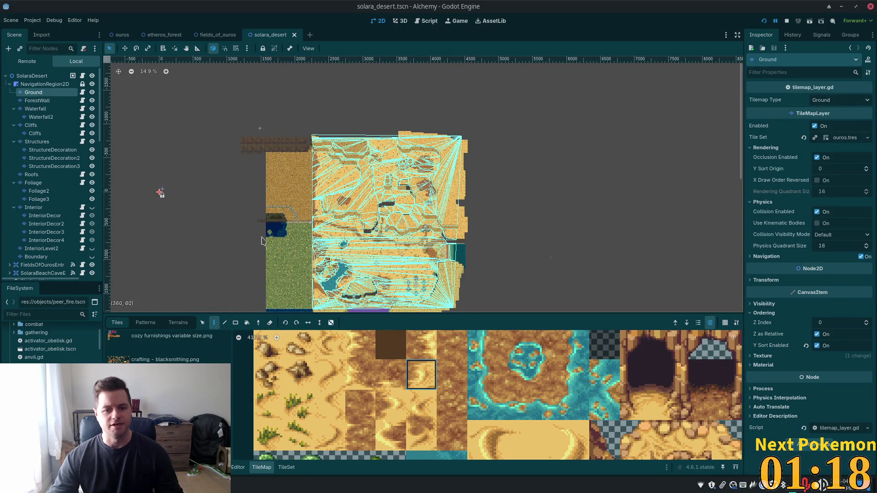
{"action": "scroll", "coordinate": [371, 153], "scroll_direction": "up", "scroll_amount": 2}
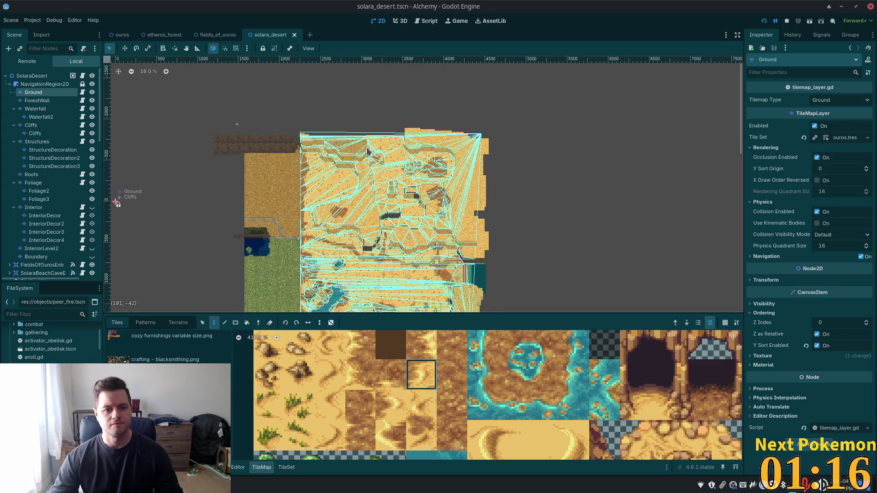
{"action": "scroll", "coordinate": [460, 131], "scroll_direction": "up", "scroll_amount": 5}
{"action": "scroll", "coordinate": [388, 132], "scroll_direction": "up", "scroll_amount": 6}
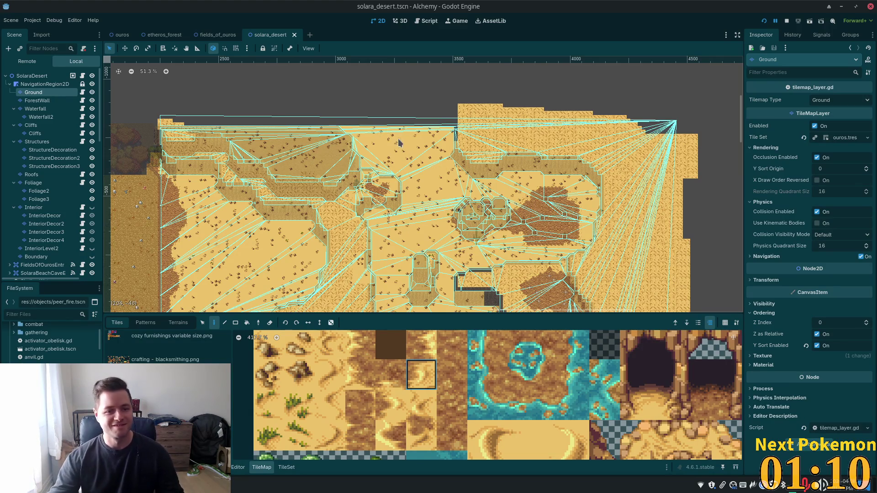
{"action": "scroll", "coordinate": [434, 156], "scroll_direction": "up", "scroll_amount": 5}
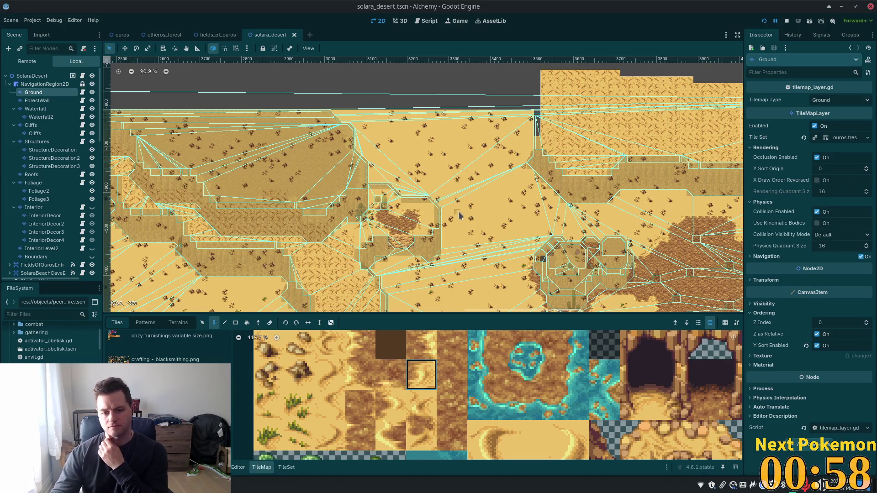
Step: Bring the Alchemy debug window forward and open the character stats panel
{"action": "right_click", "coordinate": [206, 485]}
{"action": "left_click", "coordinate": [265, 449]}
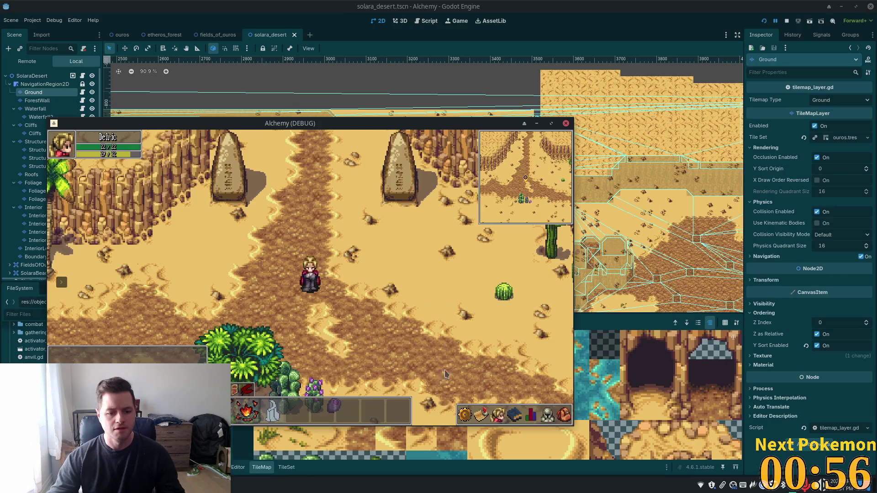
{"action": "left_click", "coordinate": [564, 415]}
{"action": "left_click", "coordinate": [531, 415]}
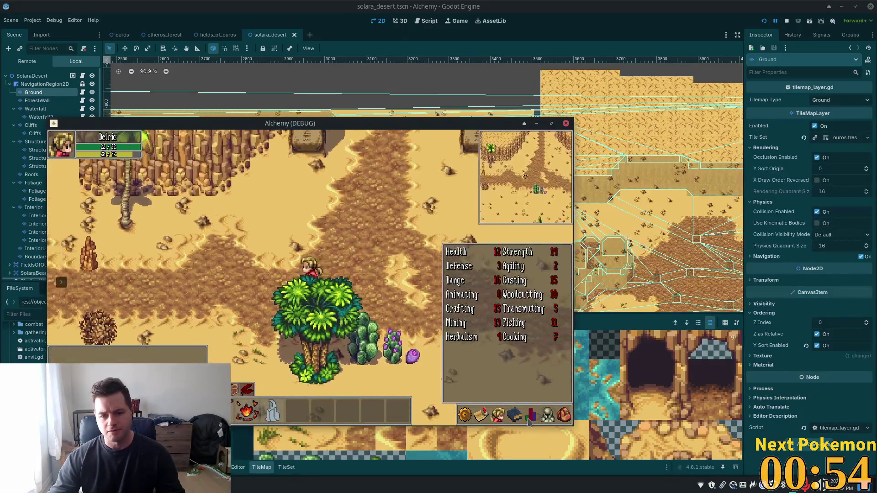
Step: Walk the character left and north out of the desert using the A, W and D keys
{"action": "key", "text": "a"}
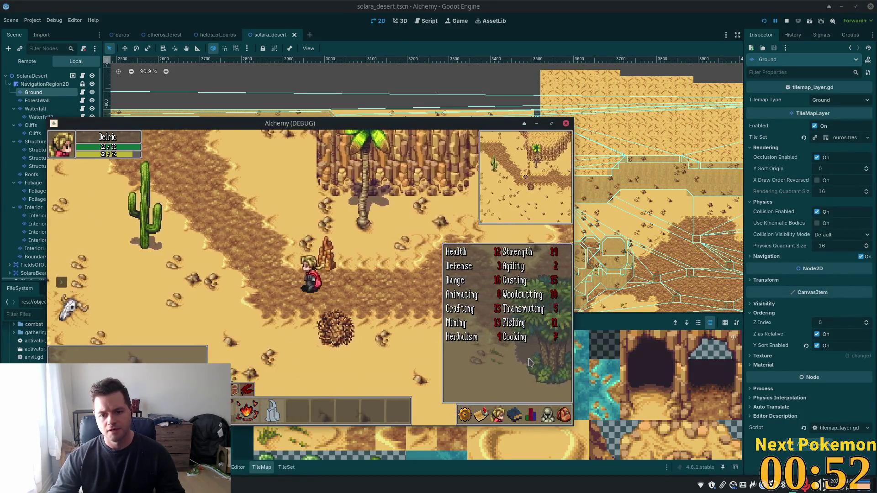
{"action": "key", "text": "w"}
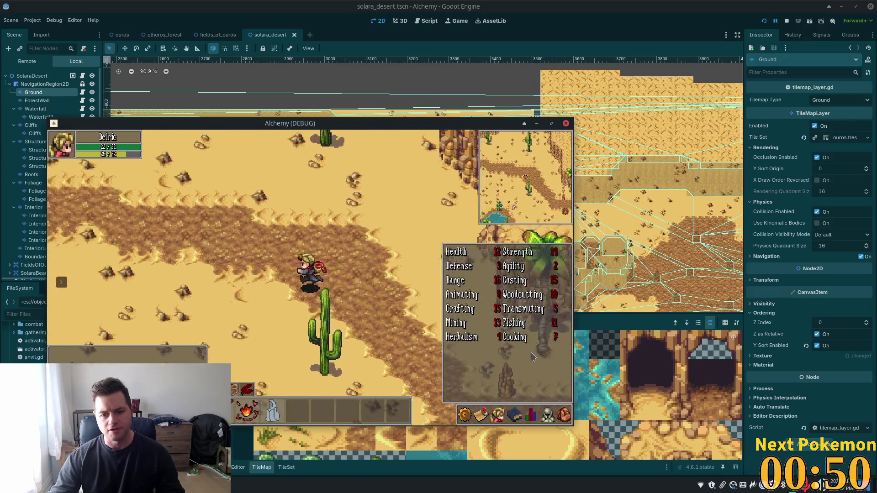
{"action": "key", "text": "w"}
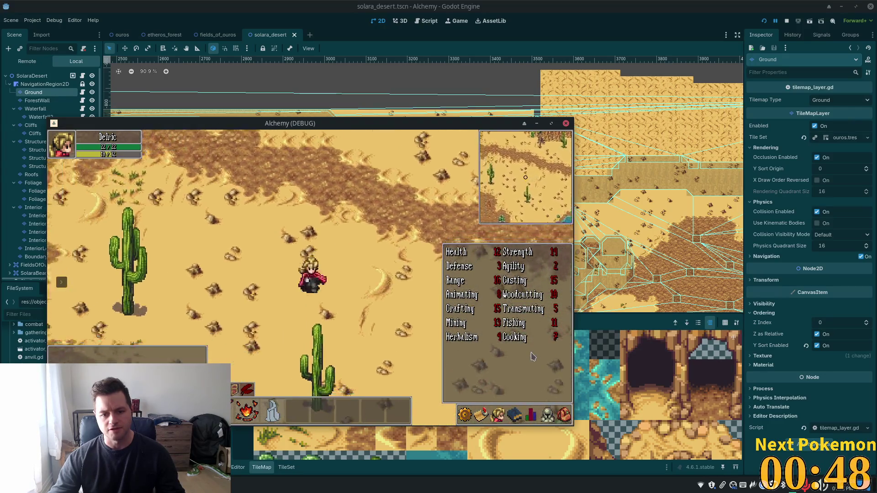
{"action": "key", "text": "w"}
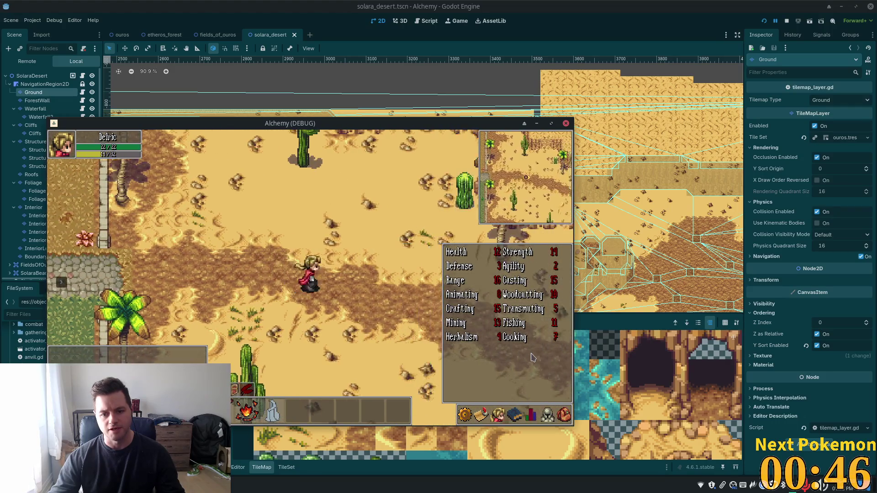
{"action": "key", "text": "a"}
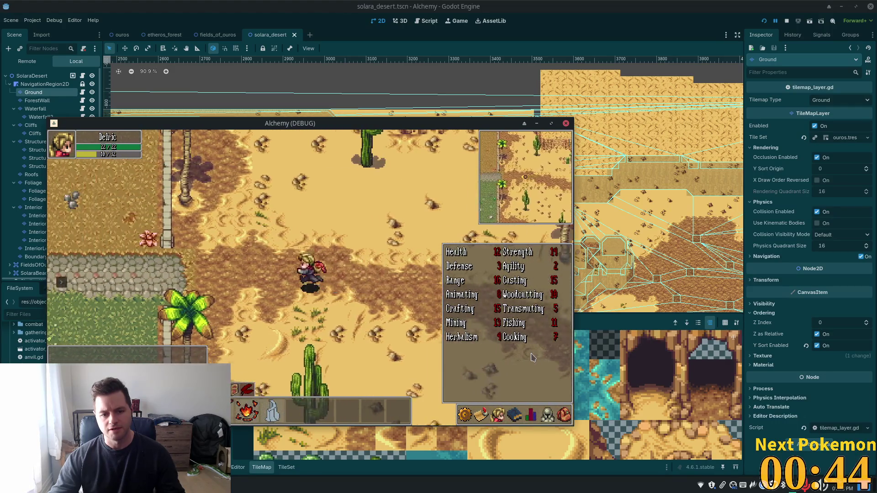
{"action": "key", "text": "d"}
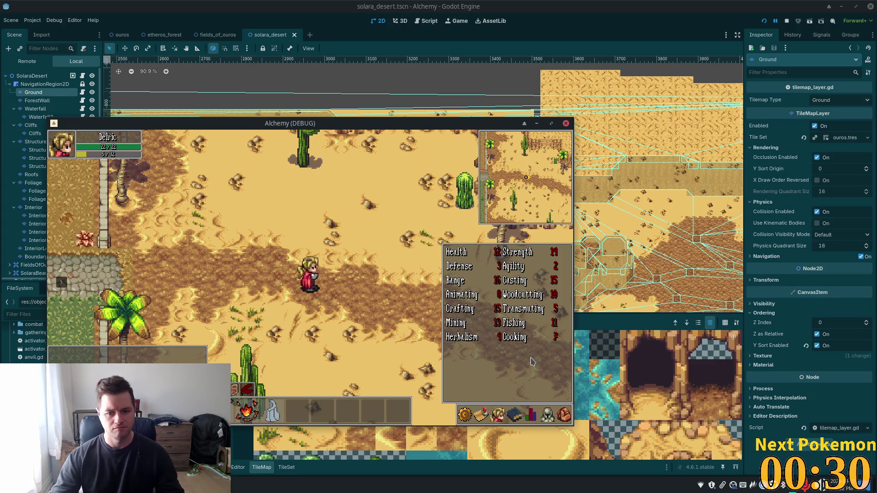
Step: Walk the character over the swamp bridge and west along the stone path to the building's door
{"action": "key", "text": "a"}
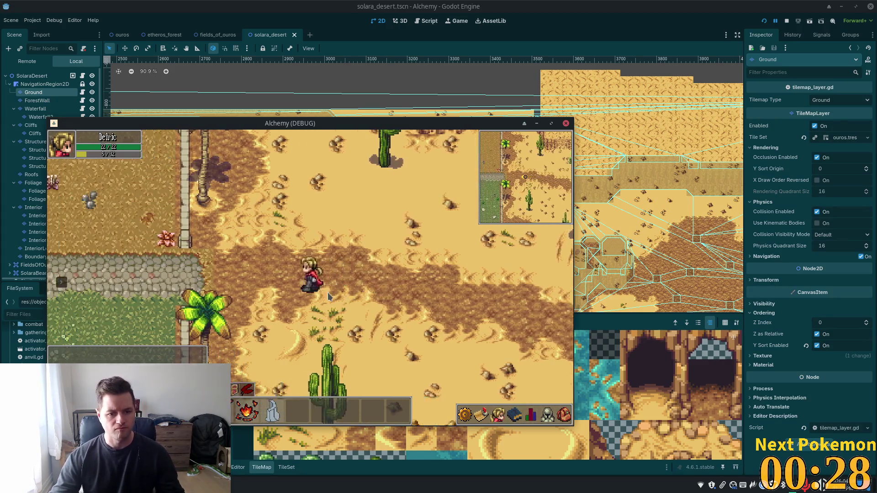
{"action": "key", "text": "a"}
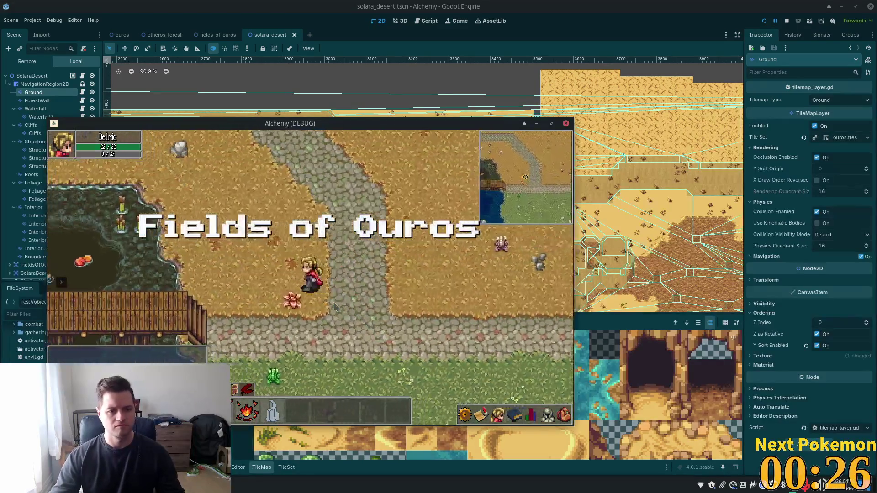
{"action": "key", "text": "w"}
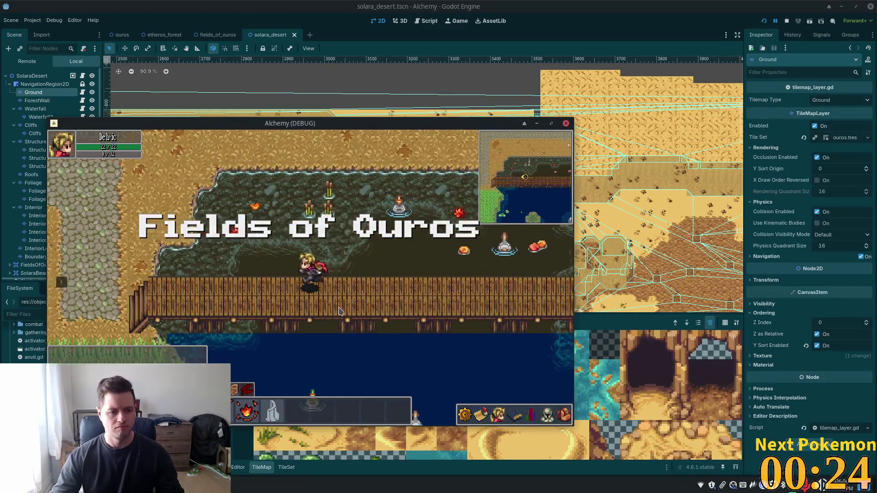
{"action": "key", "text": "a"}
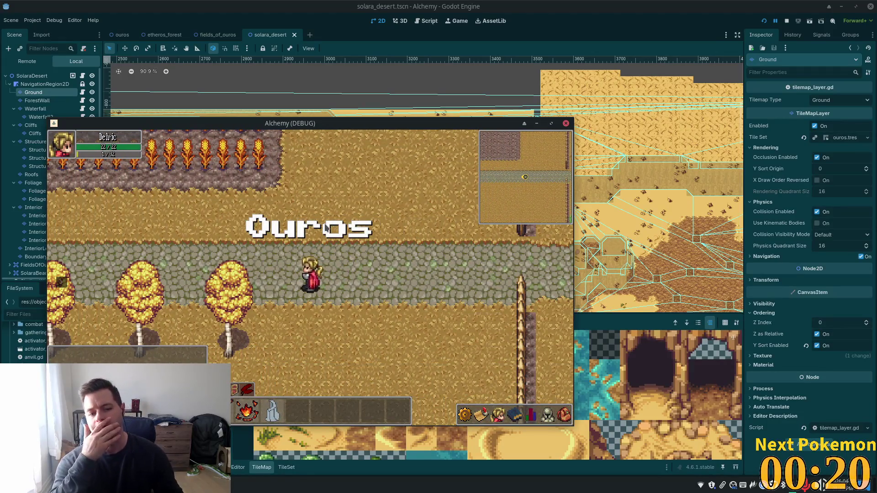
{"action": "key", "text": "a"}
{"action": "key", "text": "a"}
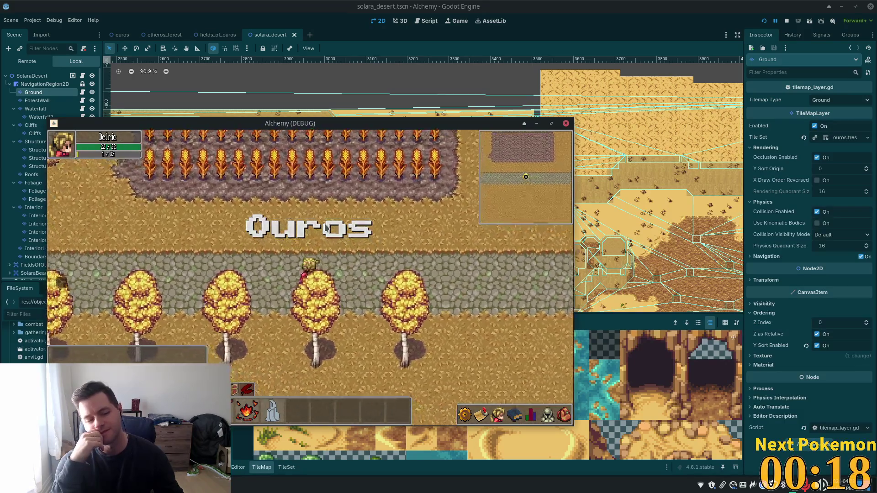
{"action": "key", "text": "a"}
{"action": "key", "text": "w"}
{"action": "key", "text": "a"}
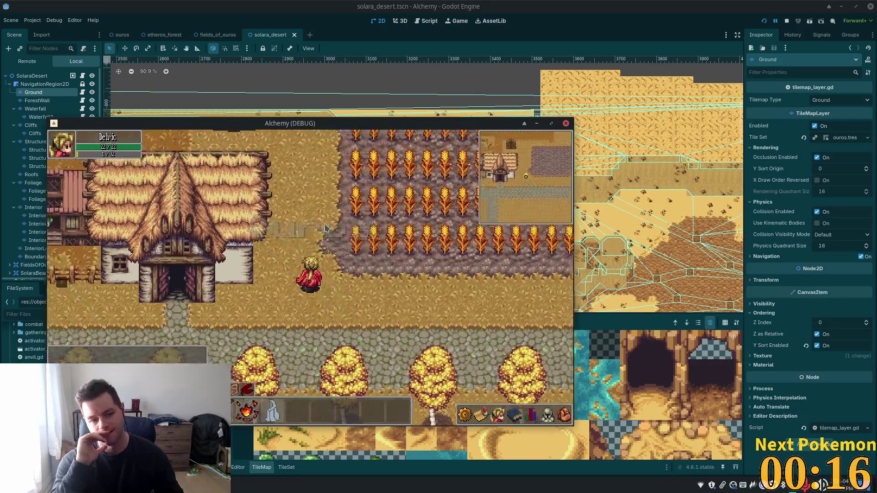
{"action": "key", "text": "w"}
{"action": "key", "text": "w"}
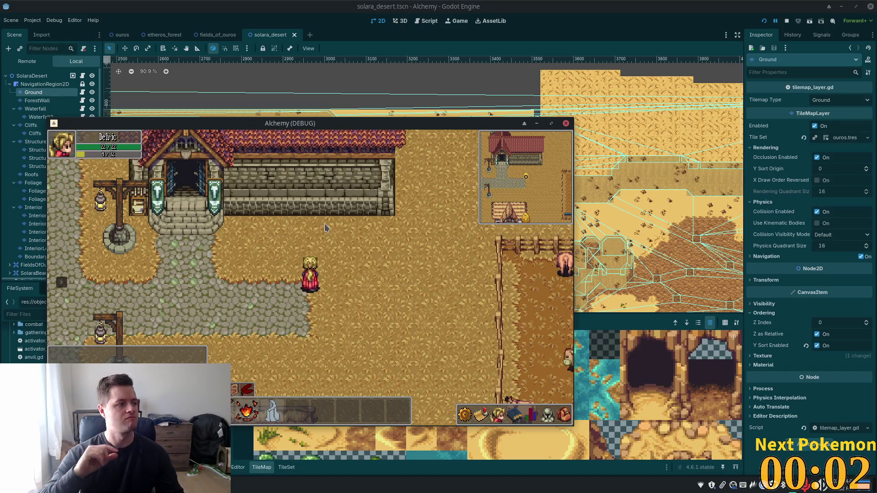
{"action": "key", "text": "Left"}
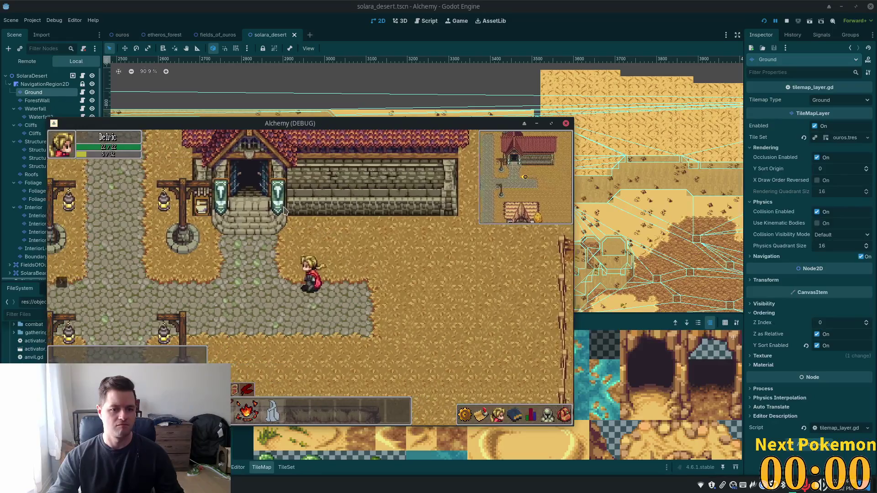
{"action": "key", "text": "Up"}
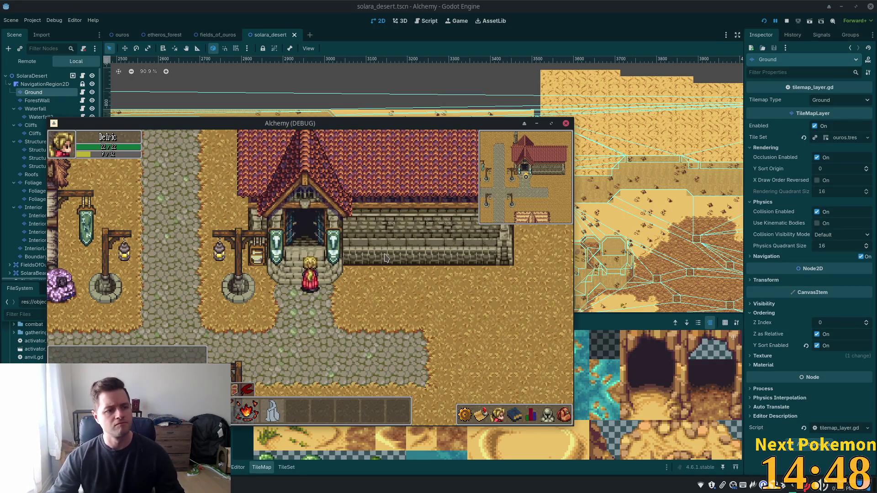
Step: Enter the building's crafting window and view the Wooden Dagger recipe's materials
{"action": "left_click", "coordinate": [493, 251]}
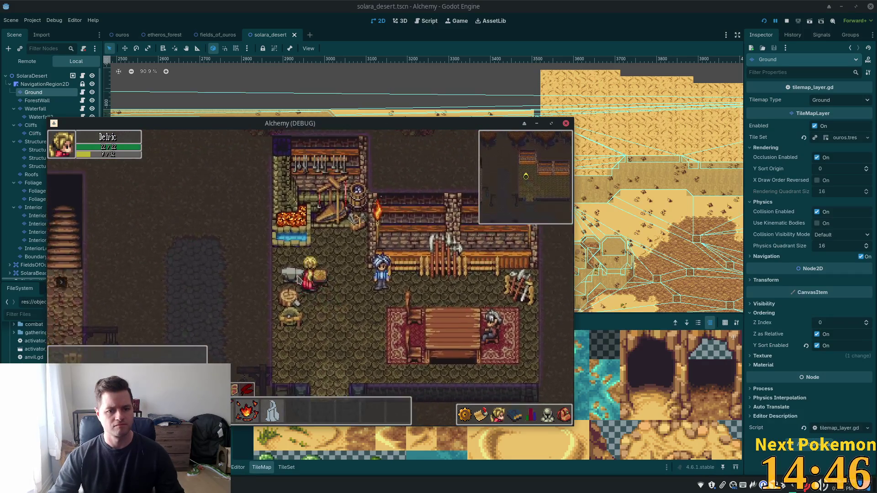
{"action": "left_click", "coordinate": [310, 279]}
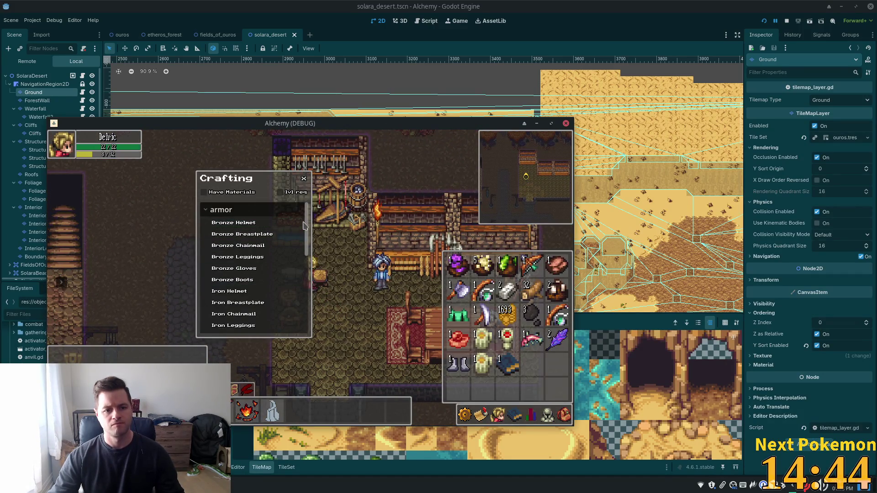
{"action": "left_click_drag", "start_coordinate": [307, 231], "coordinate": [306, 310]}
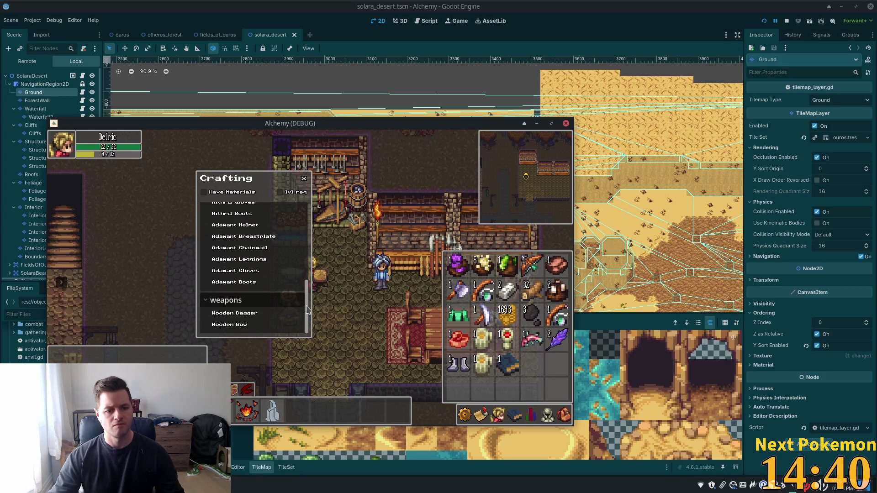
{"action": "left_click", "coordinate": [254, 313]}
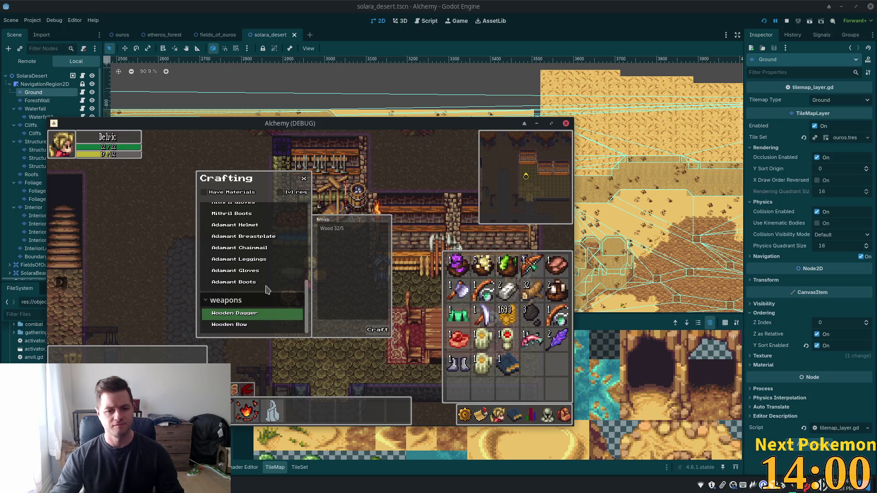
Step: Check the material requirements for Bronze Boots and Iron Chainmail
{"action": "scroll", "coordinate": [276, 288], "scroll_direction": "up", "scroll_amount": 7}
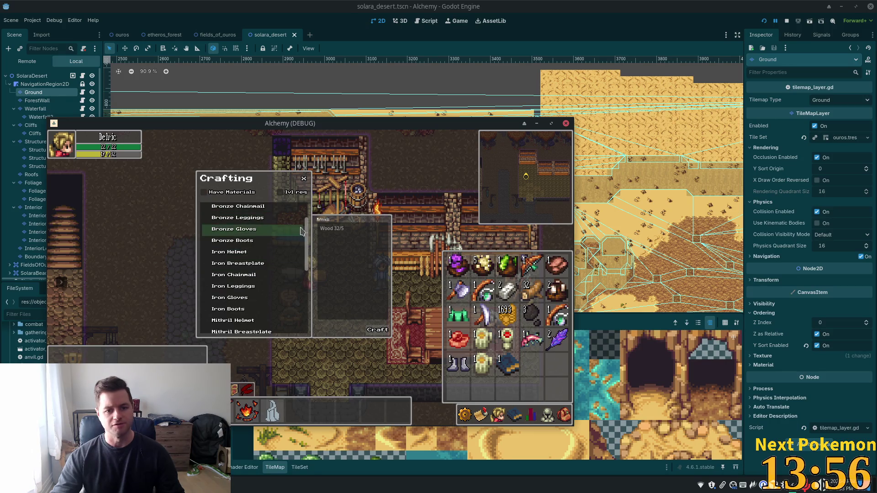
{"action": "left_click_drag", "start_coordinate": [307, 230], "coordinate": [307, 200]}
{"action": "left_click", "coordinate": [273, 222]}
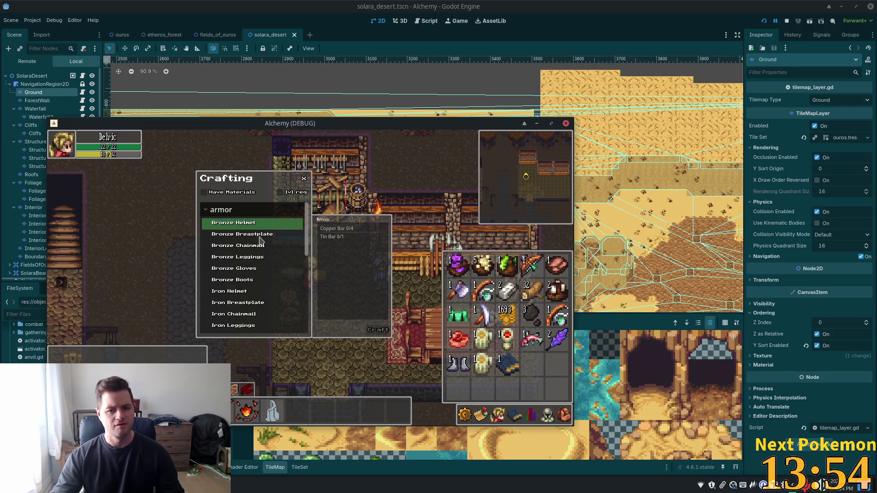
{"action": "left_click", "coordinate": [250, 280]}
{"action": "left_click", "coordinate": [250, 314]}
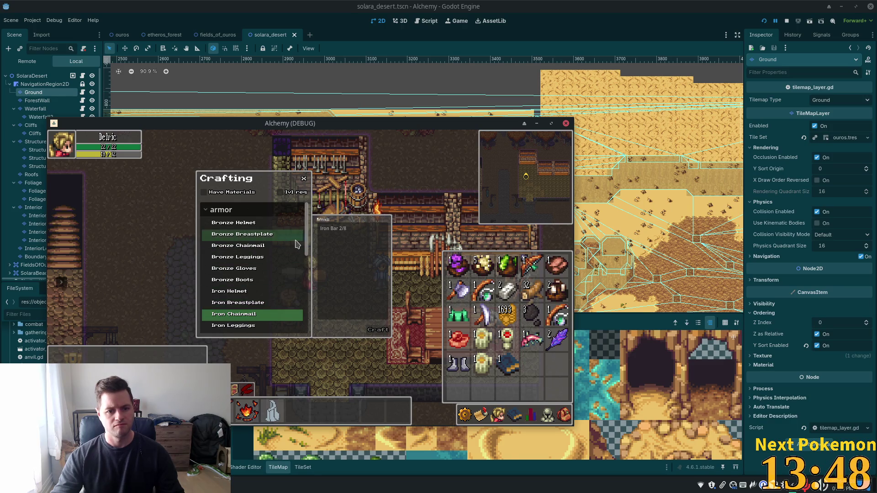
{"action": "scroll", "coordinate": [263, 230], "scroll_direction": "down", "scroll_amount": 3}
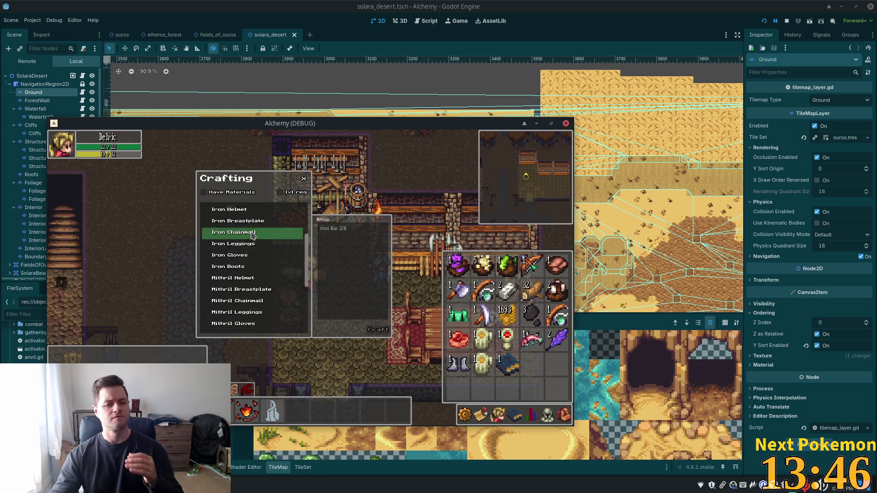
{"action": "scroll", "coordinate": [262, 231], "scroll_direction": "down", "scroll_amount": 3}
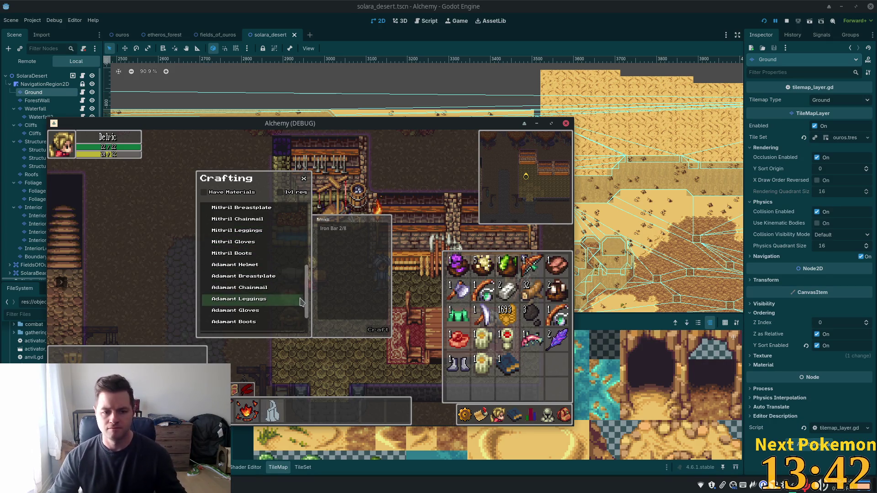
Step: Toggle the character stats panel, then stop the debug game with F8
{"action": "left_click", "coordinate": [498, 415]}
{"action": "left_click", "coordinate": [529, 414]}
{"action": "key", "text": "Escape"}
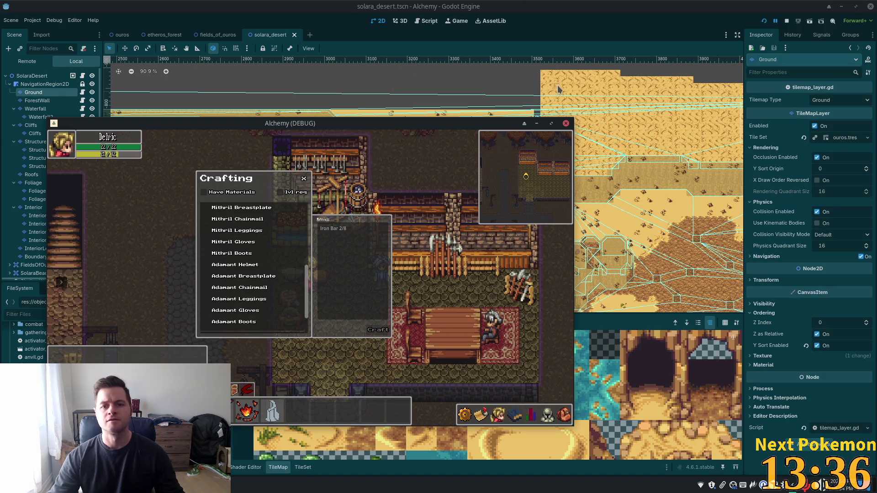
{"action": "key", "text": "F8"}
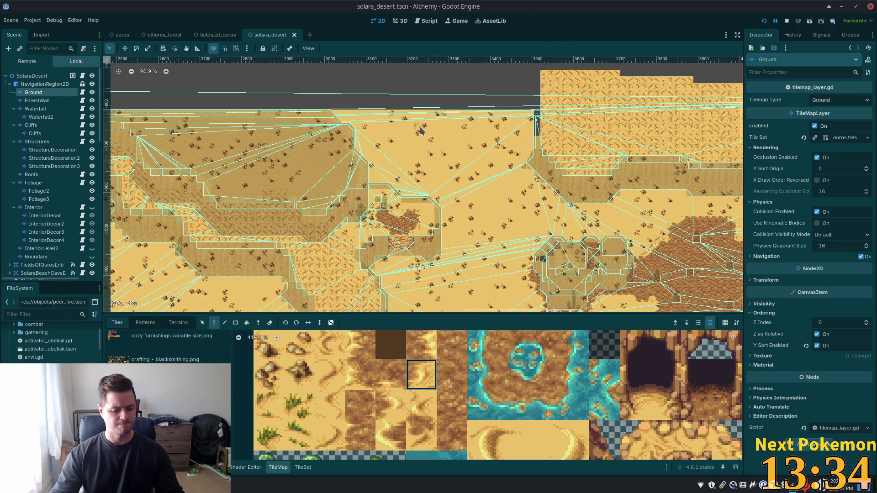
{"action": "key", "text": "alt+Tab"}
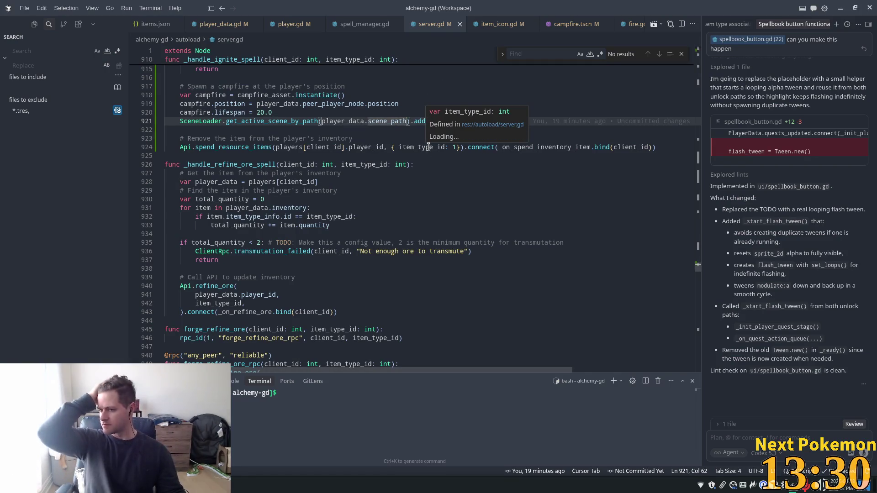
Step: Inspect the Wood entry's unique field in items.json
{"action": "left_click", "coordinate": [333, 165]}
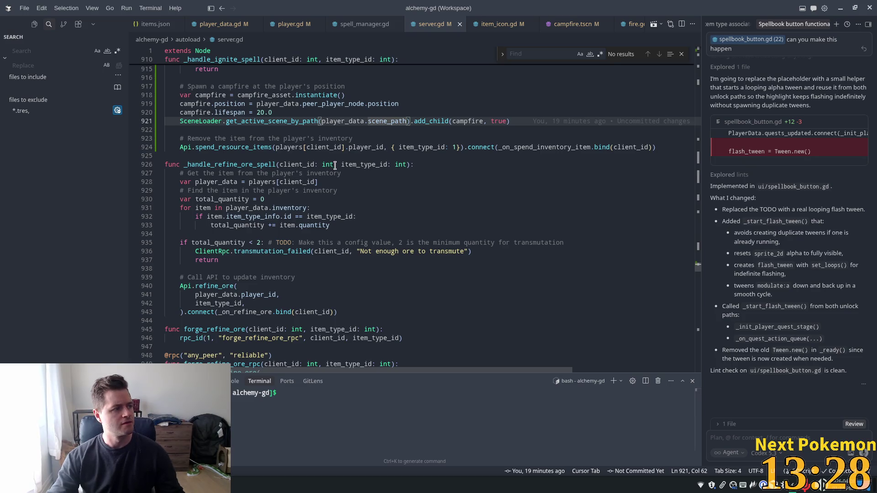
{"action": "key", "text": "ctrl+Tab"}
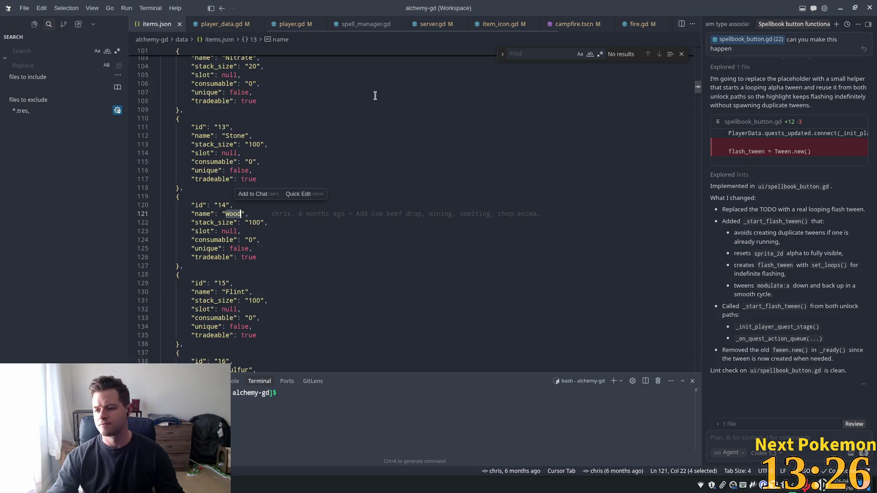
{"action": "left_click", "coordinate": [205, 248]}
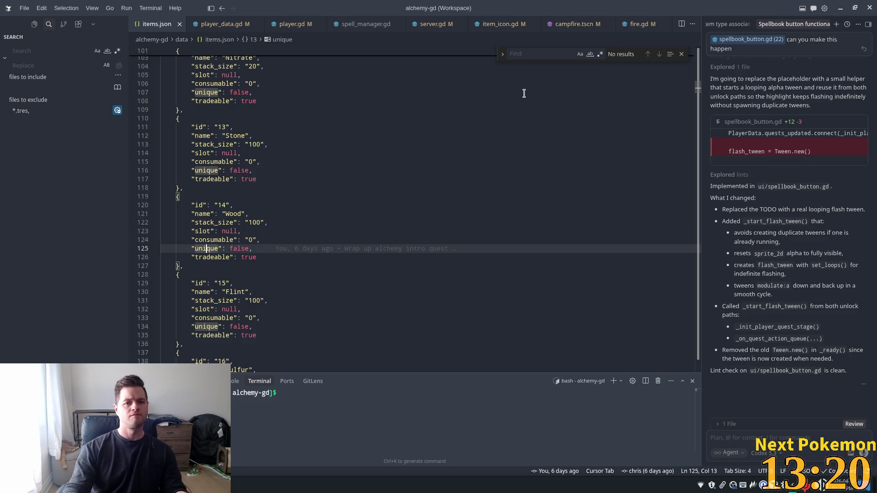
Step: Open server.gd inside _handle_refine_ore_spell and start a text search
{"action": "left_click", "coordinate": [433, 23]}
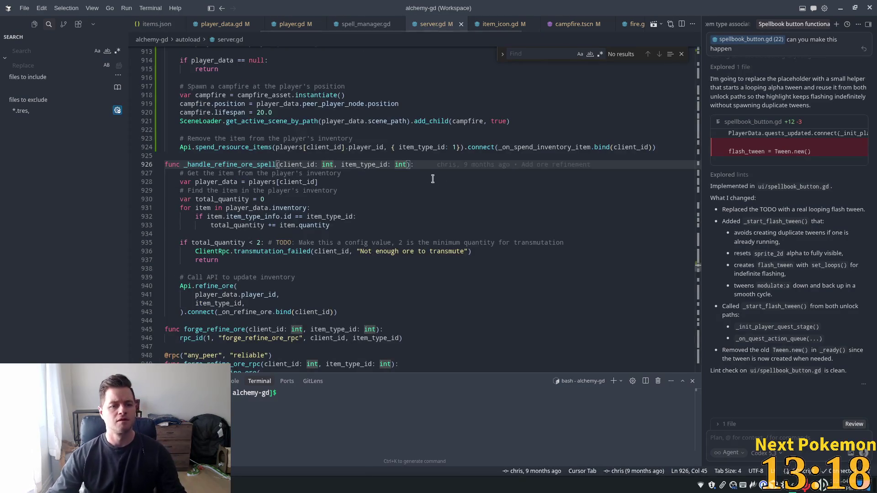
{"action": "left_click", "coordinate": [451, 173]}
{"action": "key", "text": "ctrl+f"}
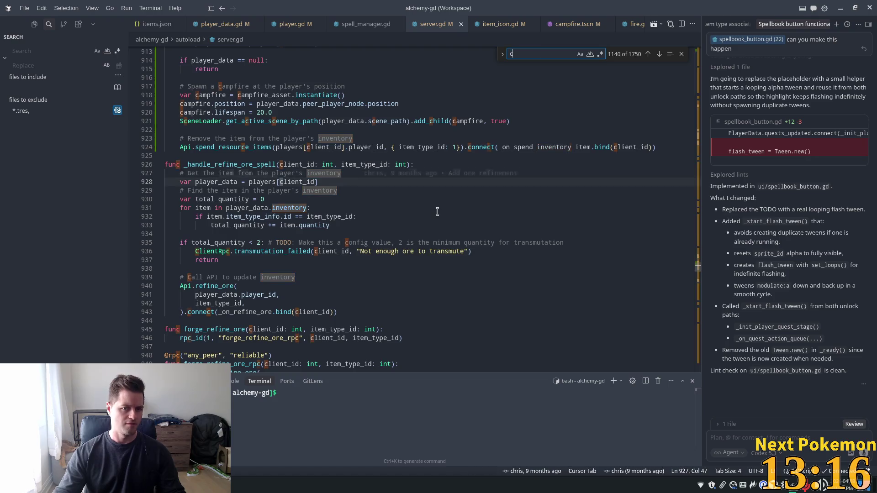
Step: Search server.gd for 'craft' and jump to the matches near get_type_string
{"action": "type", "text": "craft"}
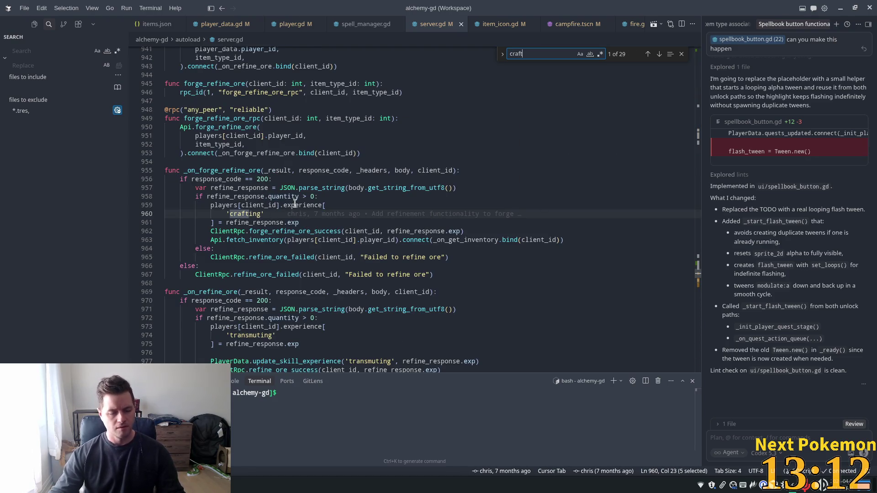
{"action": "mouse_move", "coordinate": [293, 231]}
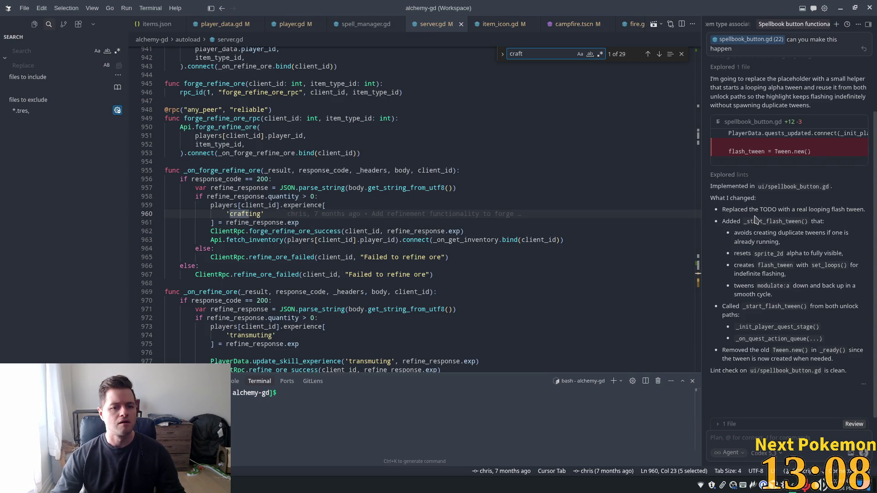
{"action": "key", "text": "Return"}
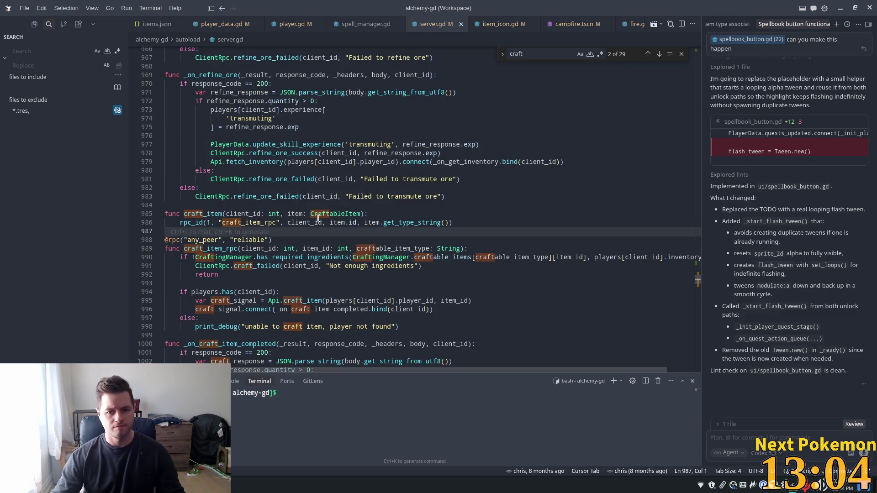
{"action": "left_click", "coordinate": [406, 215]}
{"action": "double_click", "coordinate": [411, 223]}
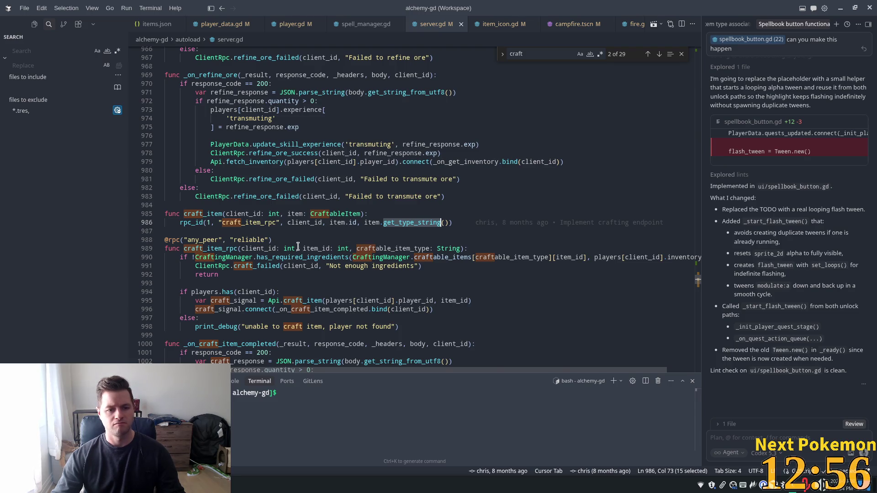
{"action": "scroll", "coordinate": [298, 246], "scroll_direction": "down", "scroll_amount": 2}
Step: Inspect craft_item_rpc's has_required_ingredients and craftable_items check on line 990
{"action": "left_click", "coordinate": [242, 204]}
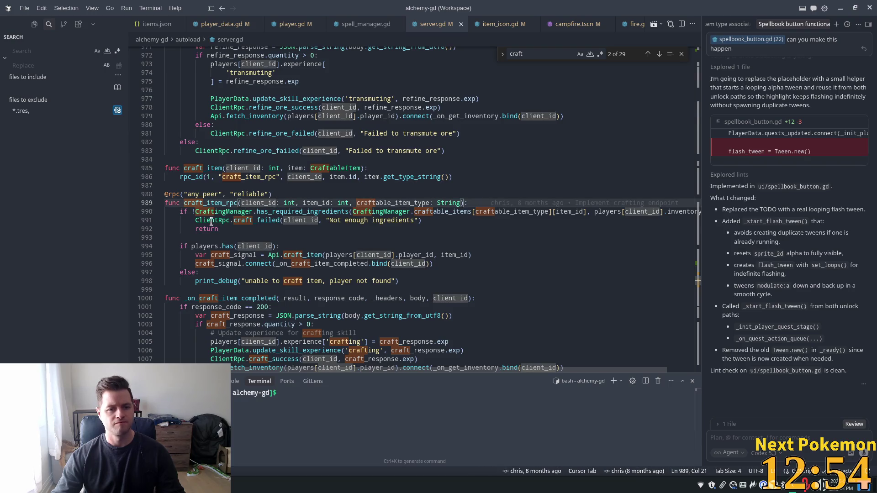
{"action": "double_click", "coordinate": [215, 221]}
{"action": "scroll", "coordinate": [298, 207], "scroll_direction": "down", "scroll_amount": 1}
{"action": "double_click", "coordinate": [323, 190]}
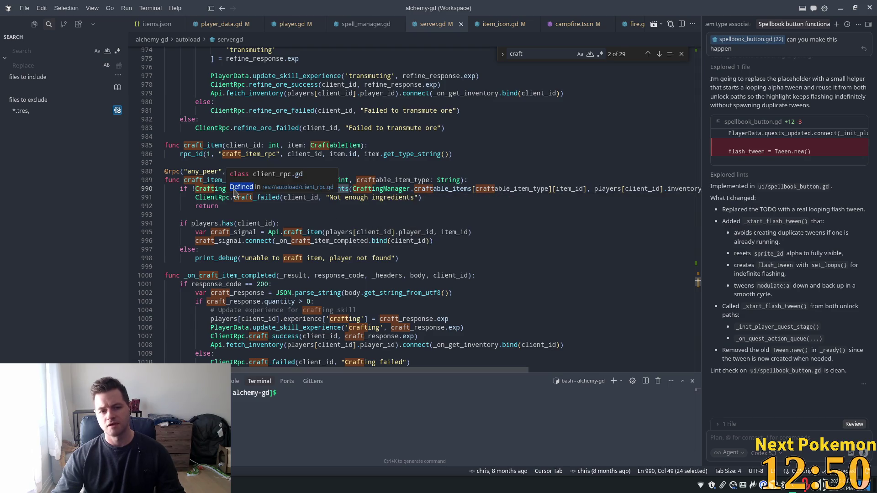
{"action": "triple_click", "coordinate": [205, 187]}
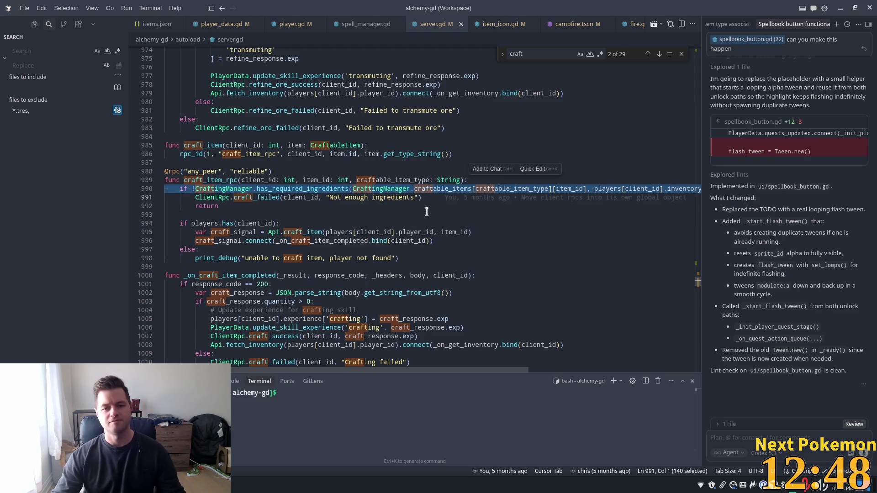
{"action": "double_click", "coordinate": [449, 188]}
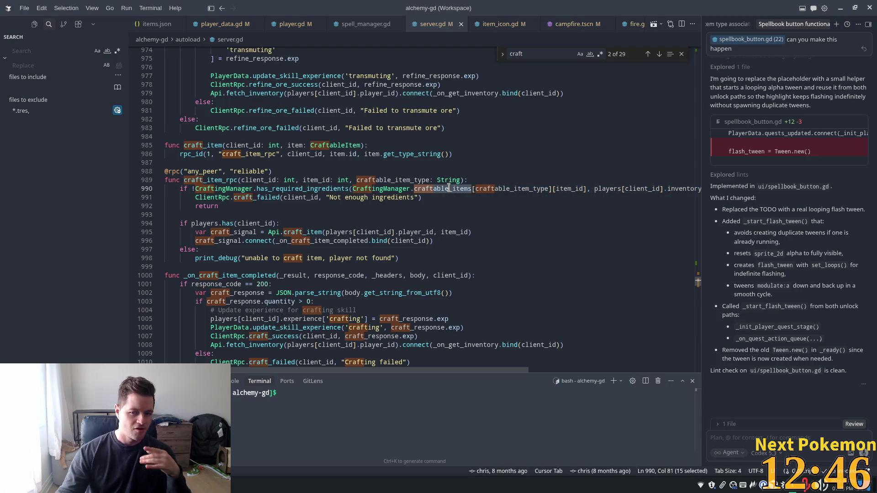
{"action": "mouse_move", "coordinate": [448, 188]}
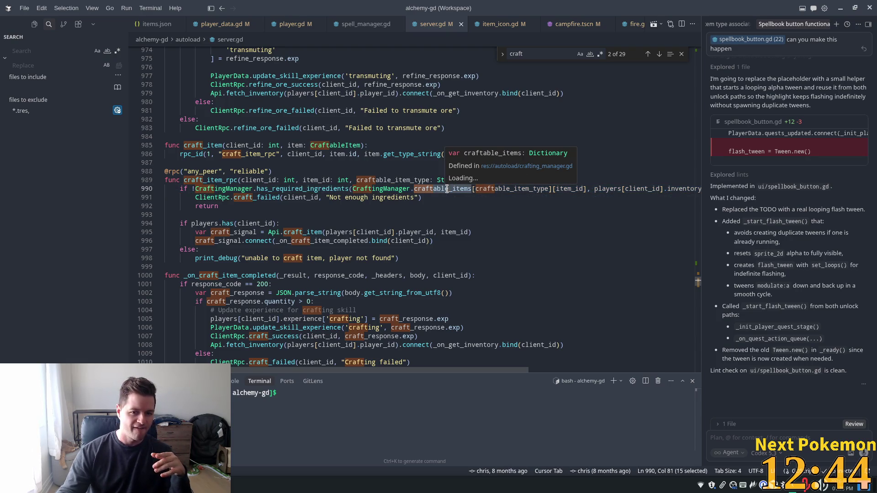
{"action": "mouse_move", "coordinate": [292, 184]}
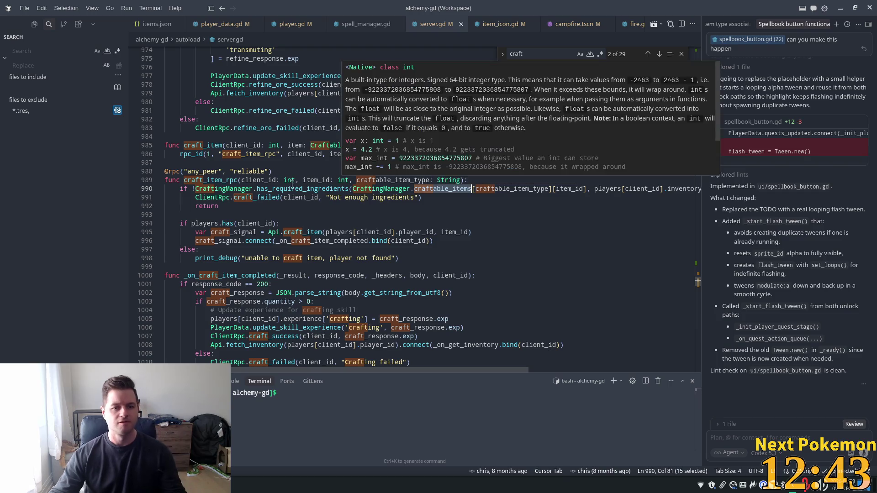
{"action": "left_click", "coordinate": [210, 188]}
{"action": "mouse_move", "coordinate": [210, 188]}
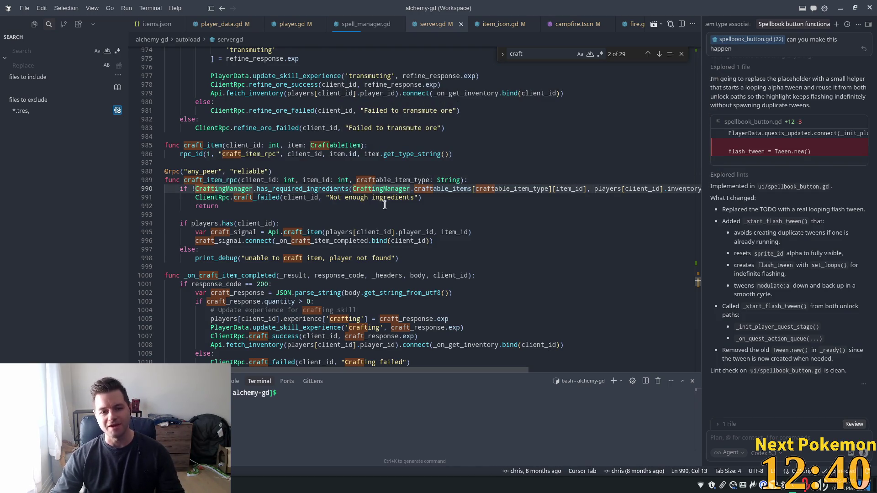
Step: Follow CraftingManager's definition into crafting_manager.gd
{"action": "key", "text": "ctrl+p"}
{"action": "type", "text": "crafting"}
{"action": "key", "text": "Return"}
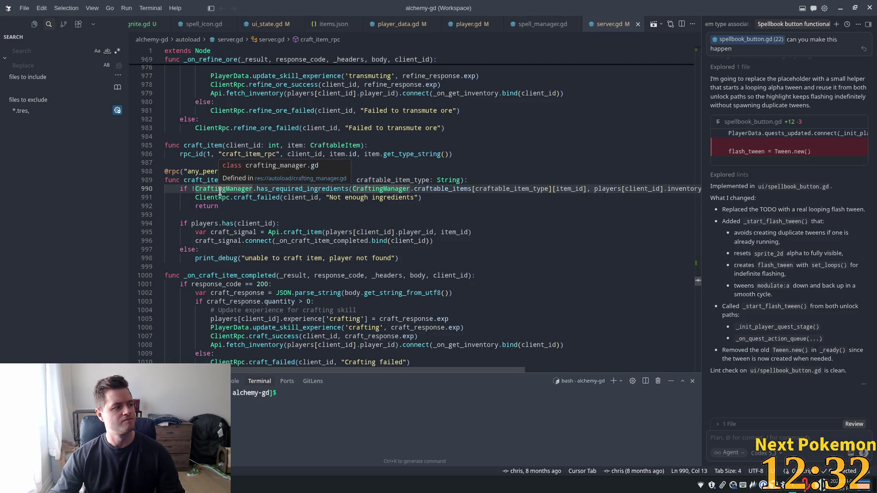
{"action": "key", "text": "ctrl"}
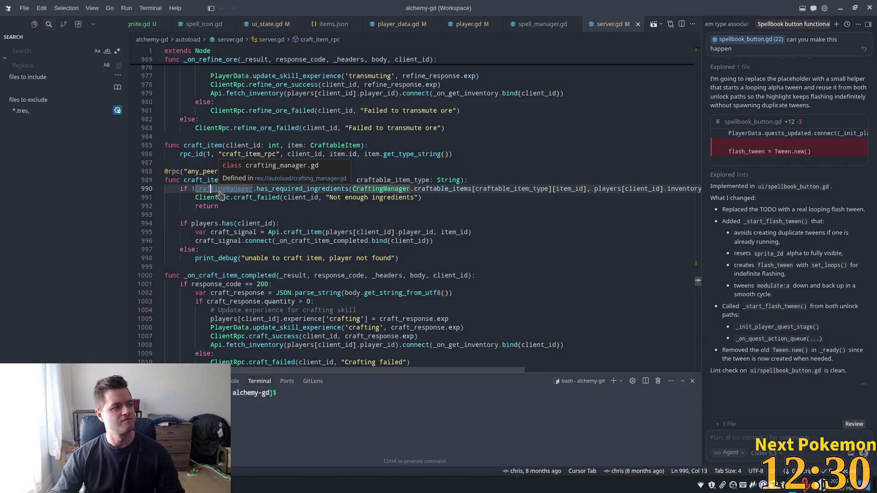
{"action": "left_click", "coordinate": [219, 192], "text": "ctrl"}
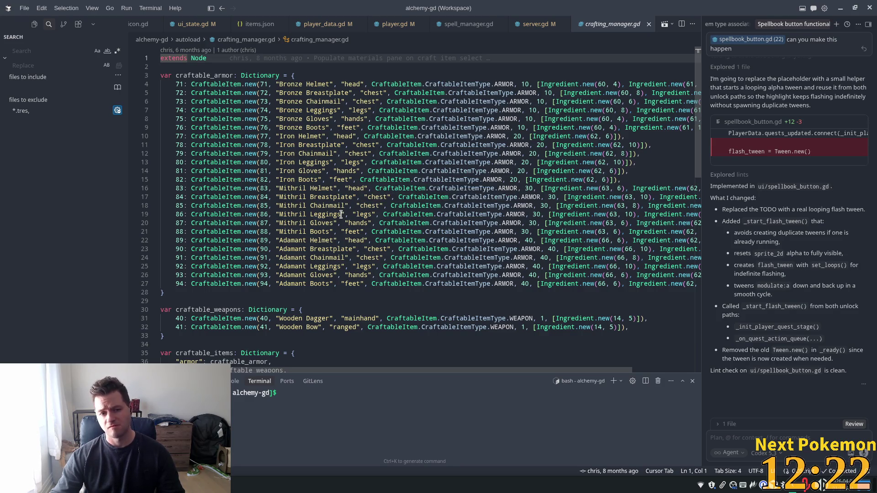
Step: Highlight Breastplate, CraftableItem and CraftableItemType usages in the armor recipe dictionary
{"action": "double_click", "coordinate": [350, 197]}
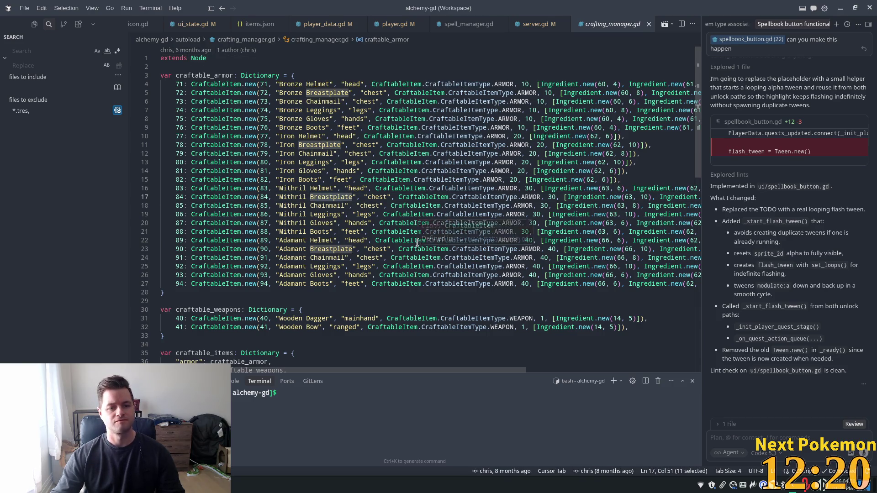
{"action": "double_click", "coordinate": [235, 197]}
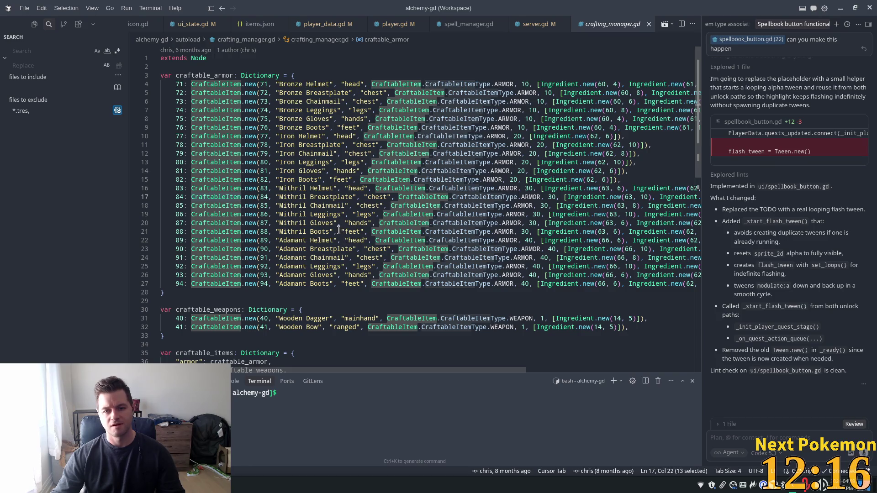
{"action": "double_click", "coordinate": [503, 197]}
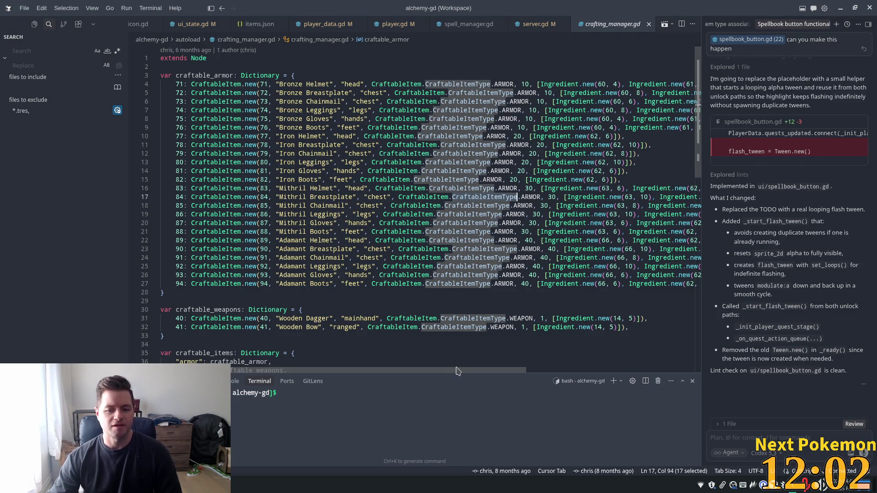
{"action": "left_click_drag", "start_coordinate": [464, 373], "coordinate": [517, 361]}
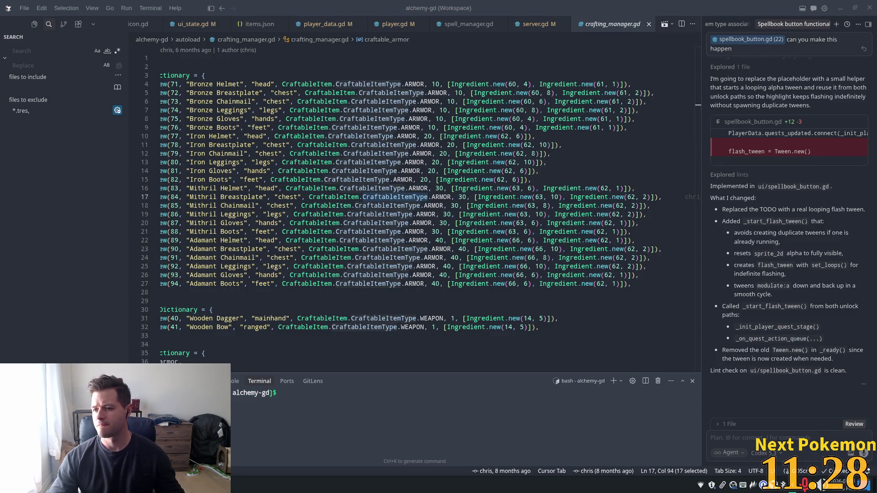
Step: Scroll crafting_manager.gd to has_required_ingredients, then bring the Alchemy debug window forward
{"action": "scroll", "coordinate": [452, 293], "scroll_direction": "down", "scroll_amount": 3}
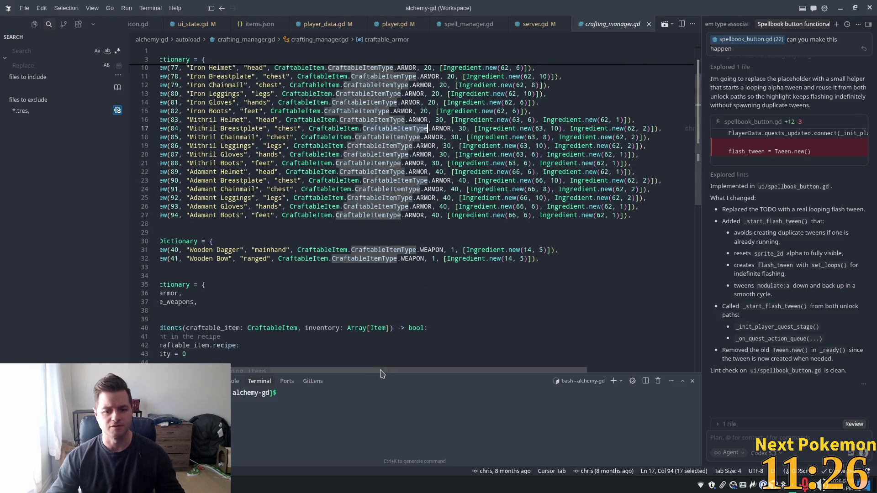
{"action": "scroll", "coordinate": [226, 292], "scroll_direction": "left", "scroll_amount": 3}
{"action": "scroll", "coordinate": [226, 293], "scroll_direction": "down", "scroll_amount": 1}
{"action": "scroll", "coordinate": [302, 310], "scroll_direction": "down", "scroll_amount": 4}
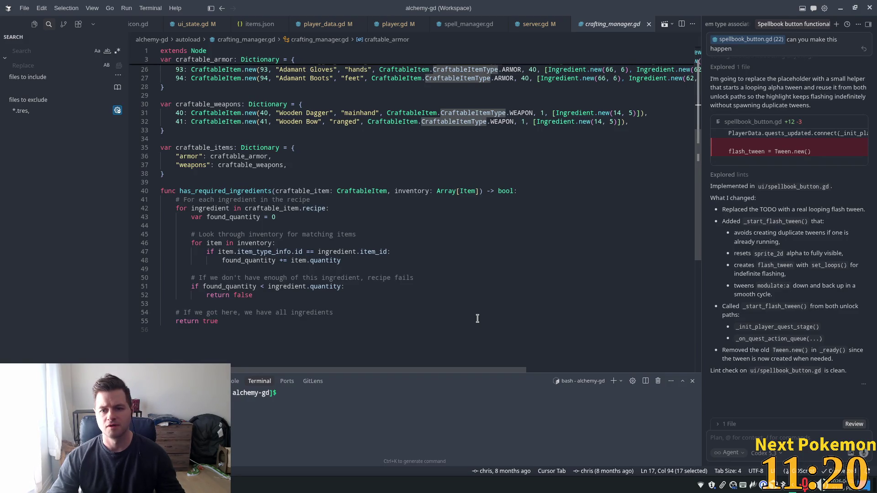
{"action": "scroll", "coordinate": [480, 317], "scroll_direction": "up", "scroll_amount": 5}
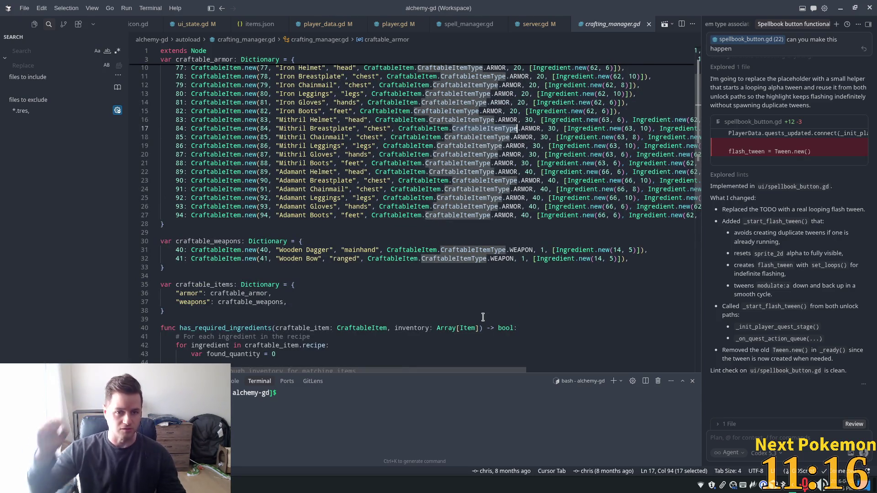
{"action": "scroll", "coordinate": [478, 301], "scroll_direction": "up", "scroll_amount": 3}
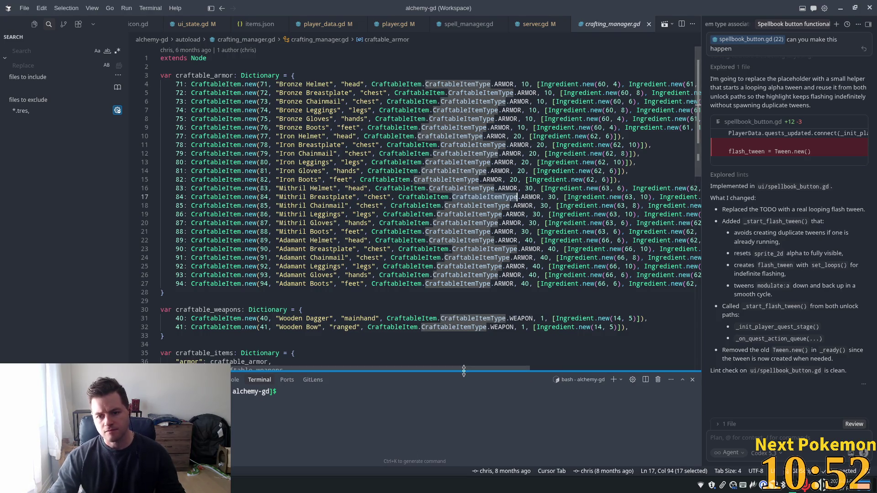
{"action": "mouse_move", "coordinate": [463, 369]}
{"action": "left_mouse_down"}
{"action": "mouse_move", "coordinate": [529, 368]}
{"action": "mouse_move", "coordinate": [418, 369]}
{"action": "left_mouse_up"}
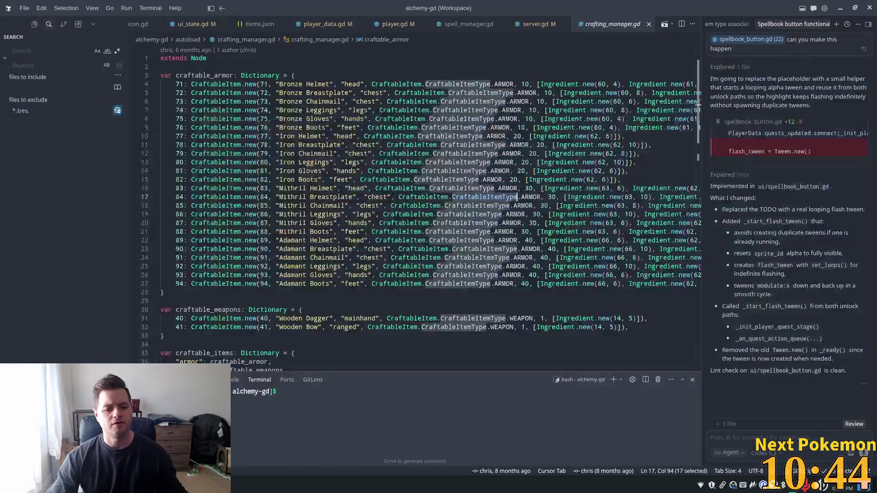
{"action": "left_click", "coordinate": [257, 426]}
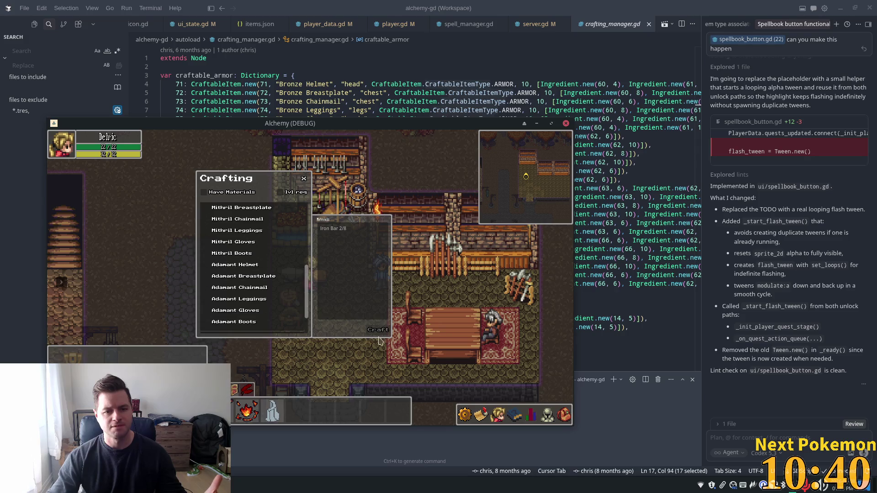
Step: Close the Crafting panel and walk the hero out of the smithy, east along the street
{"action": "key", "text": "Escape"}
{"action": "key", "text": "Down"}
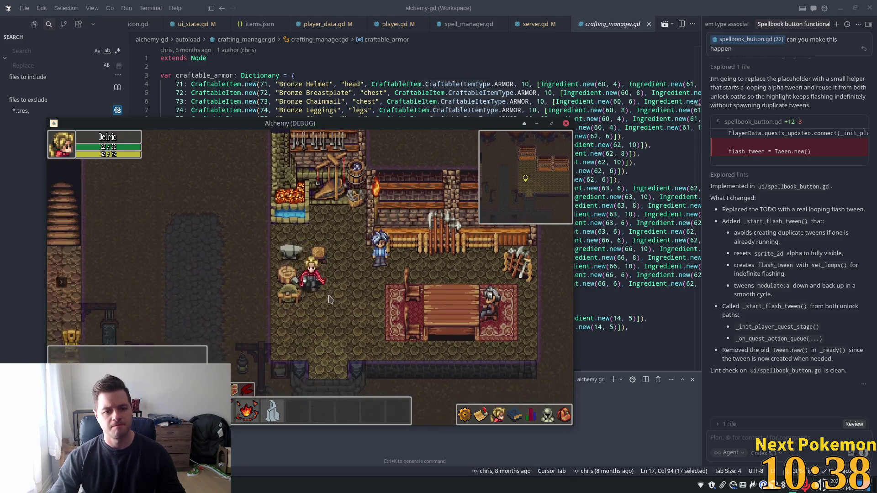
{"action": "key", "text": "Left"}
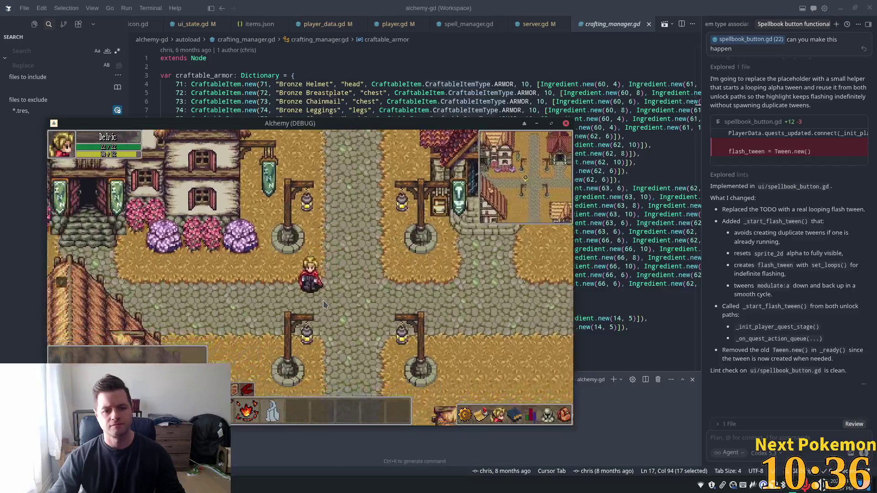
{"action": "key", "text": "Right"}
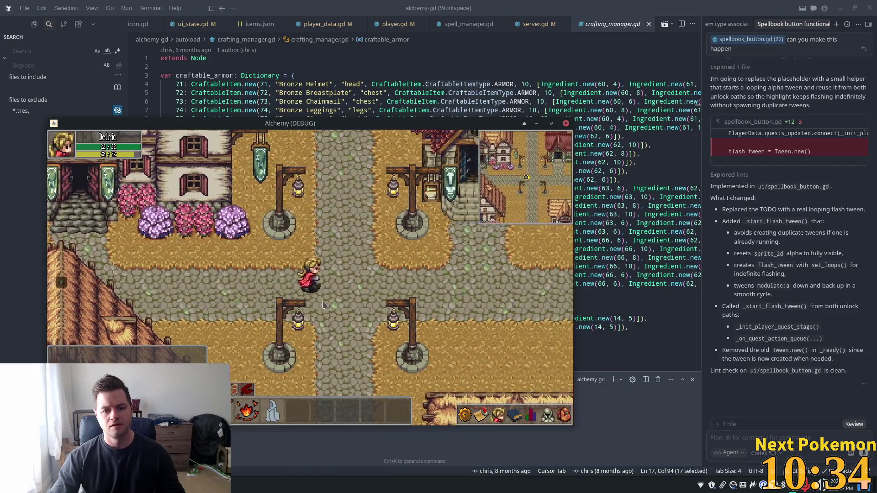
{"action": "key", "text": "Right"}
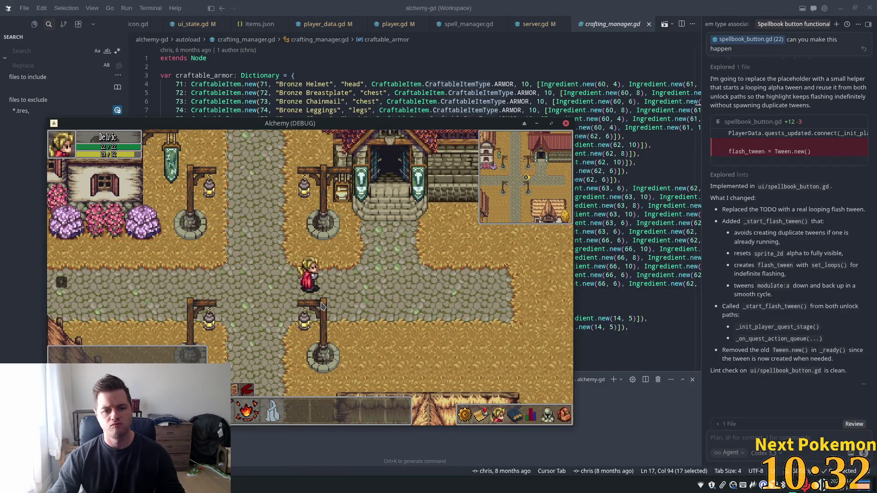
Step: Walk into the building to the north, cross it, and come back out into town
{"action": "key", "text": "Up"}
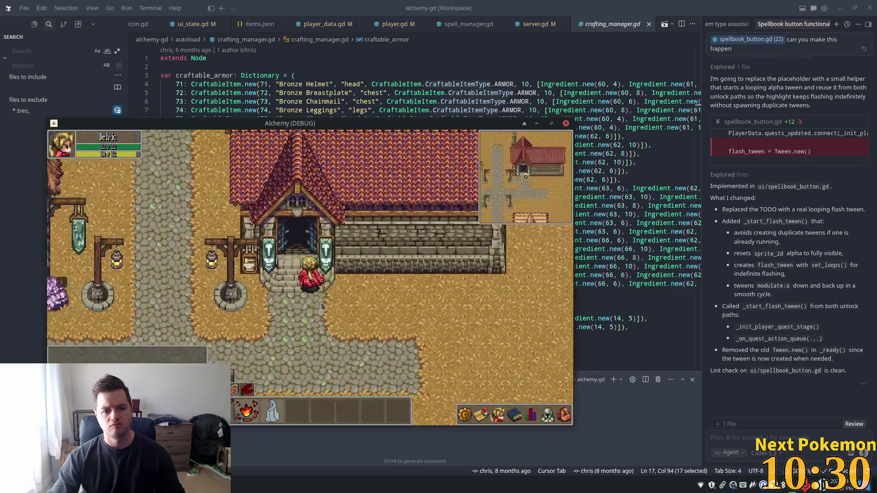
{"action": "key", "text": "Up"}
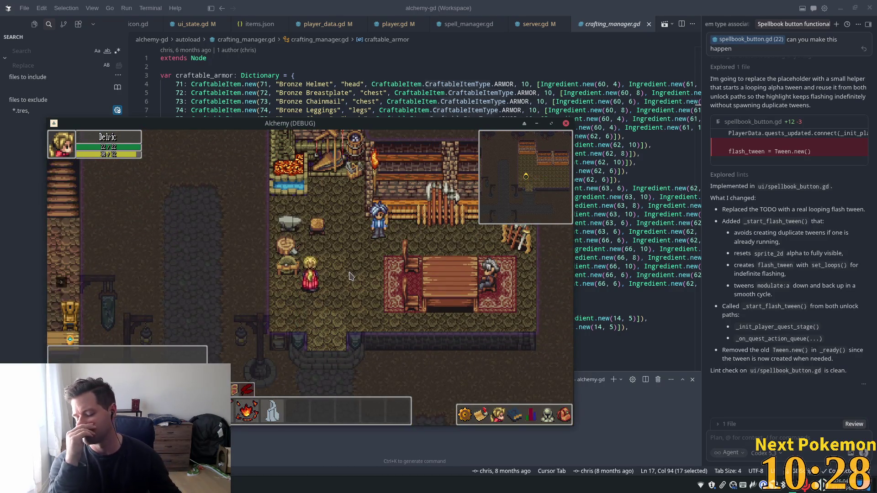
{"action": "key", "text": "Up"}
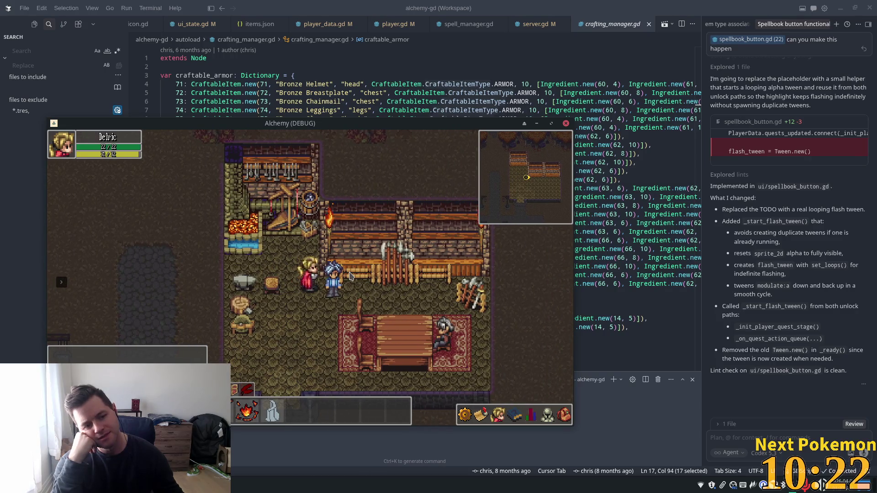
{"action": "key", "text": "Down"}
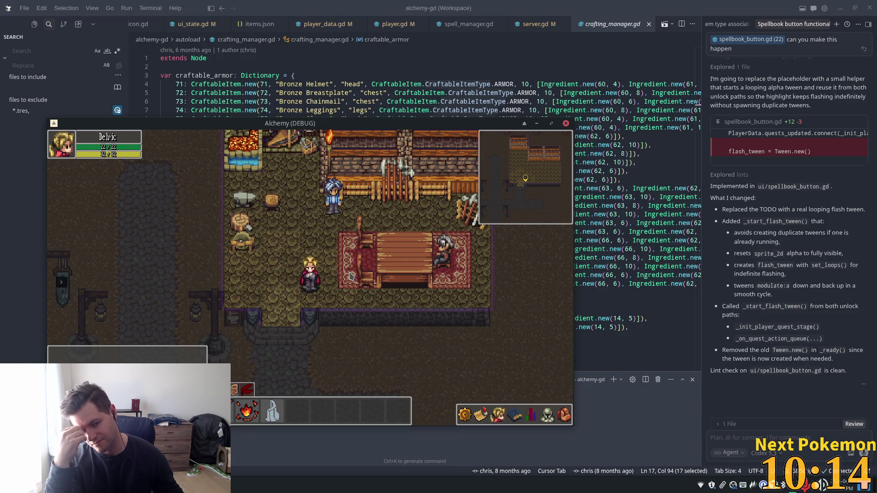
{"action": "key", "text": "Down"}
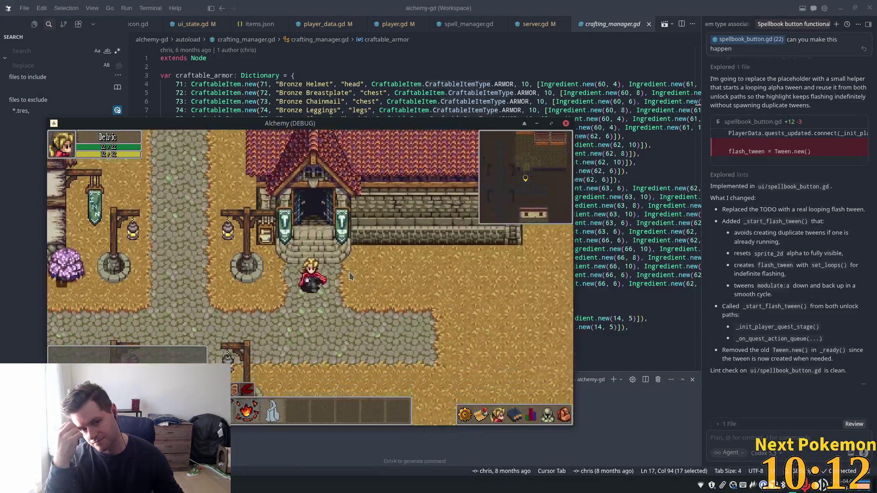
Step: Walk up-left to the Blacksmith and enter the shop through its doorway
{"action": "key", "text": "Left"}
{"action": "key", "text": "Up"}
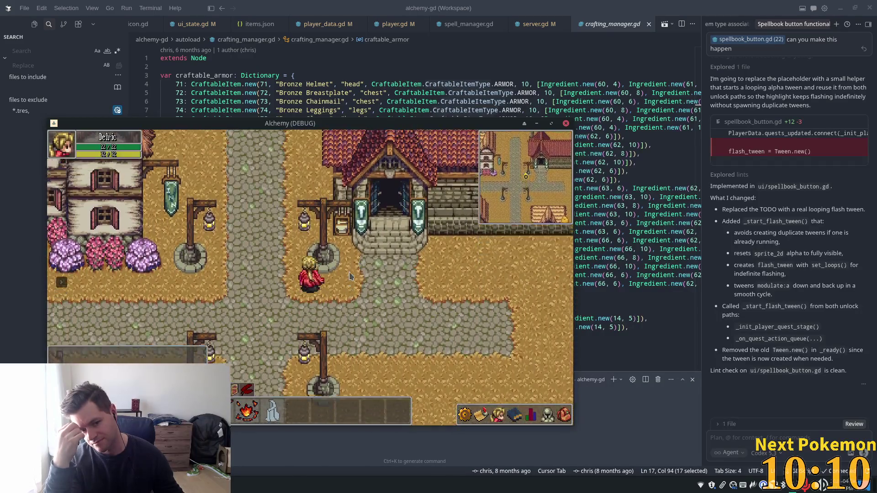
{"action": "key", "text": "Up"}
{"action": "key", "text": "Down"}
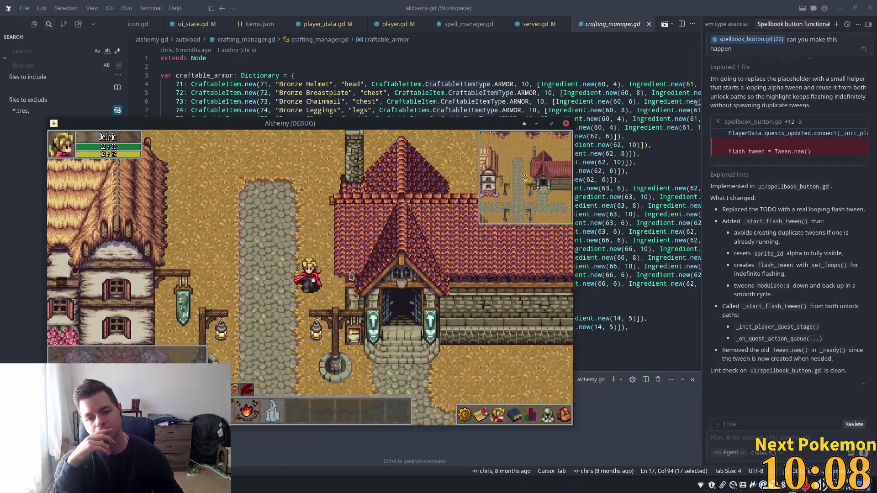
{"action": "key", "text": "Right"}
{"action": "key", "text": "Up"}
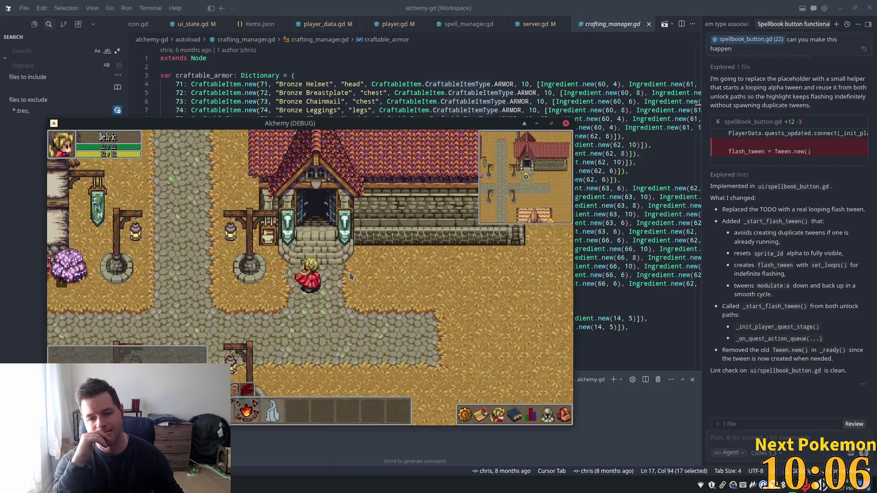
{"action": "key", "text": "Up"}
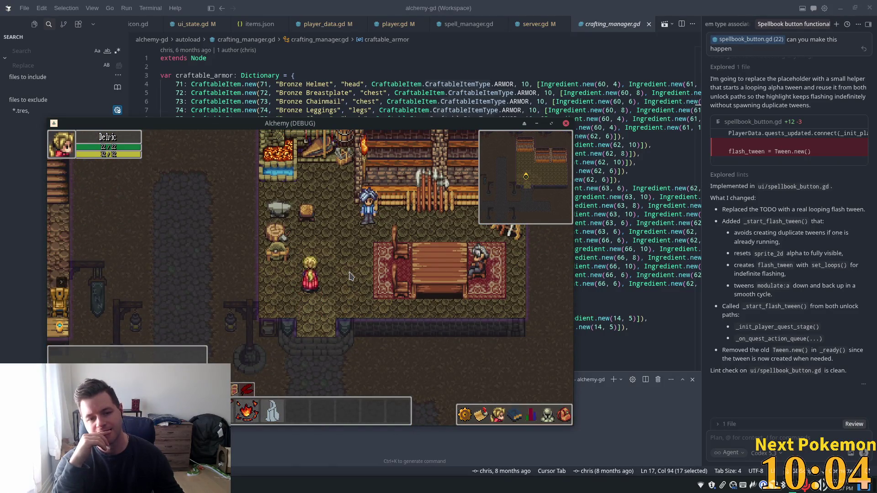
Step: Visit the Weapon Vendor area by the forge, then leave and walk left through town
{"action": "key", "text": "Left"}
{"action": "key", "text": "Left"}
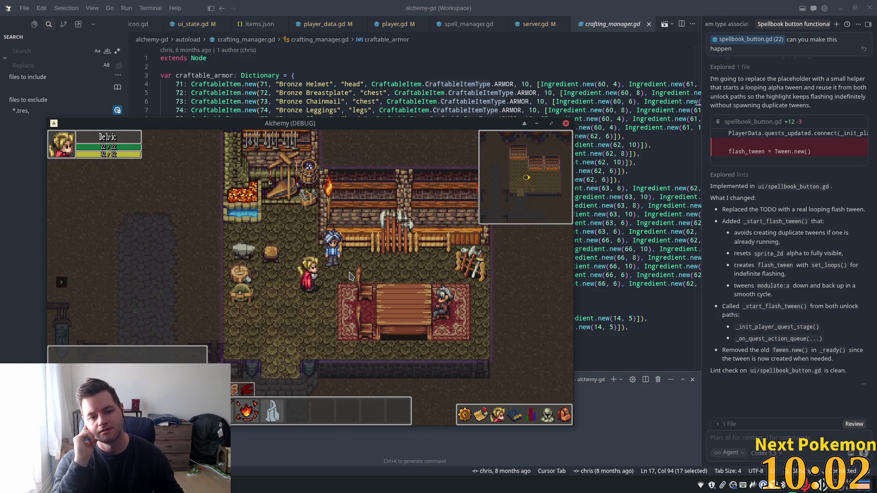
{"action": "key", "text": "Up"}
{"action": "key", "text": "Left"}
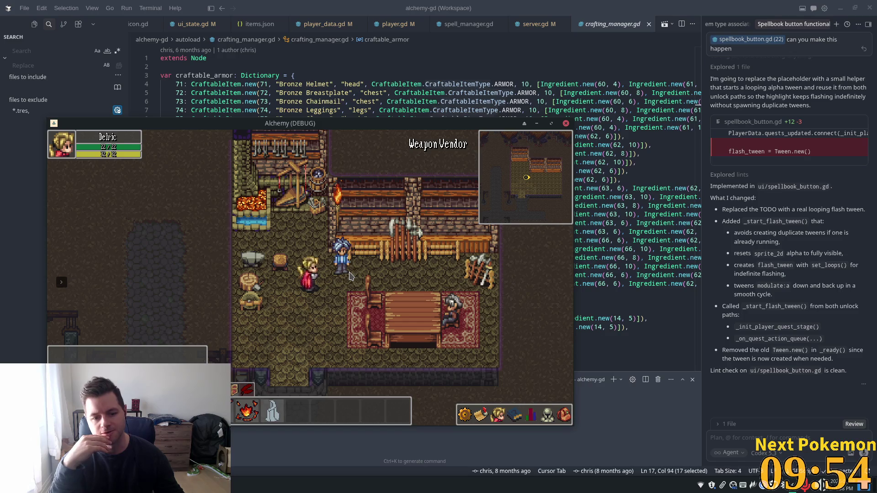
{"action": "key", "text": "Up"}
{"action": "key", "text": "Left"}
{"action": "key", "text": "Down"}
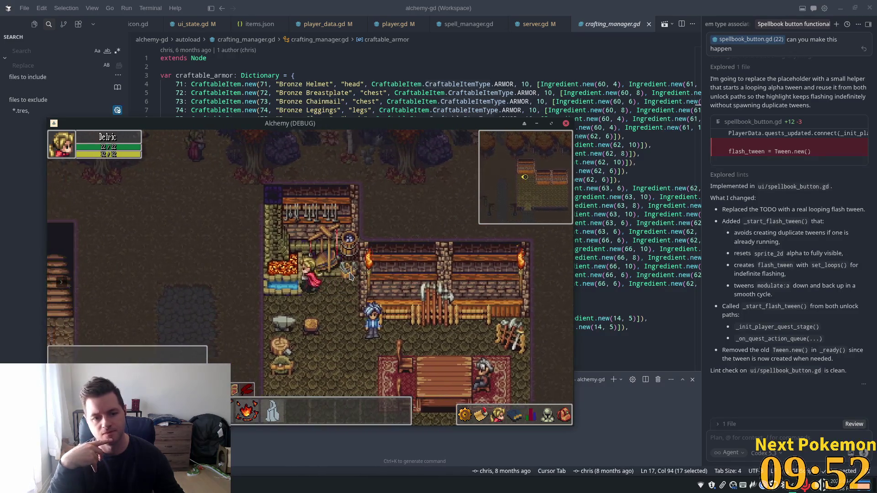
{"action": "key", "text": "Down"}
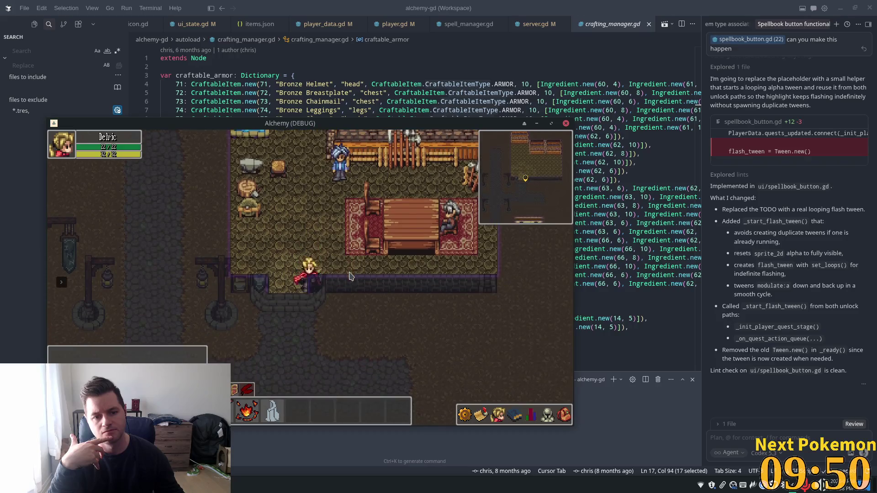
{"action": "key", "text": "Left"}
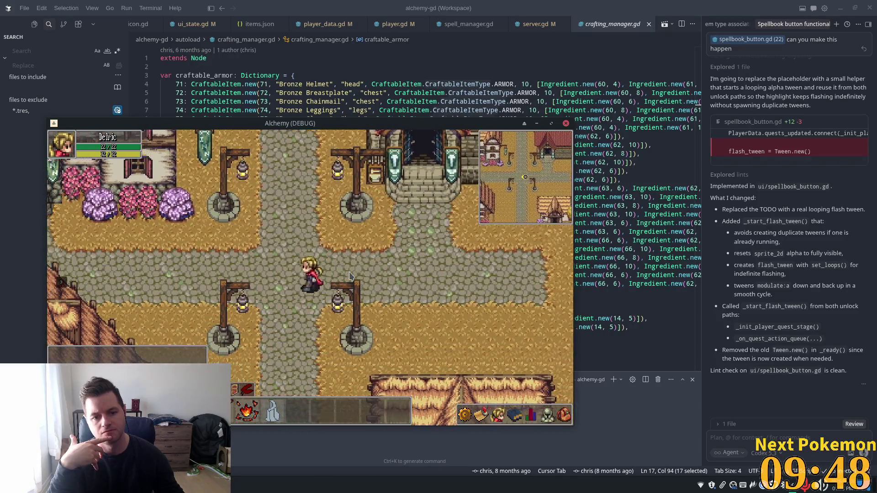
{"action": "key", "text": "Left"}
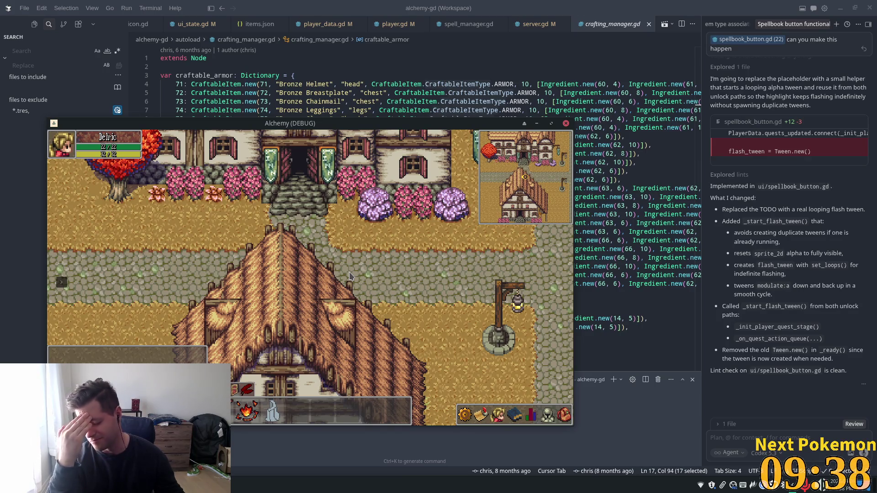
Step: Walk north across town into the red-roofed smithy and back out to the street
{"action": "key", "text": "Up"}
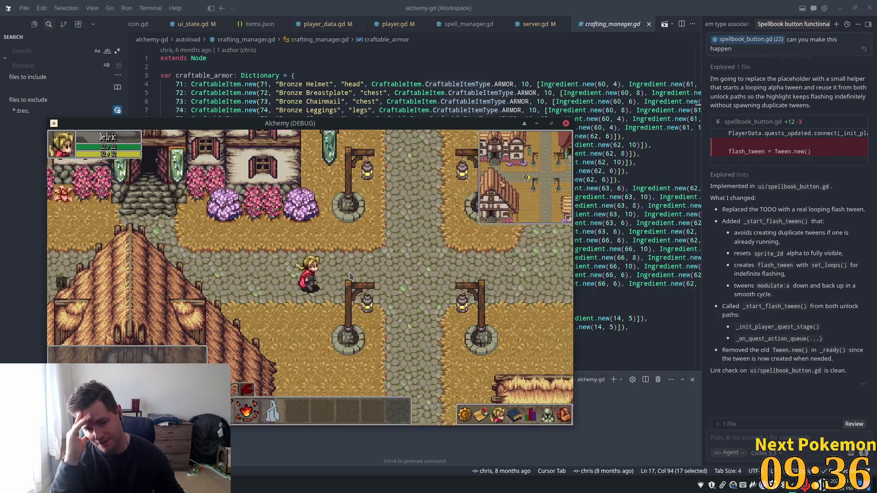
{"action": "key", "text": "Up"}
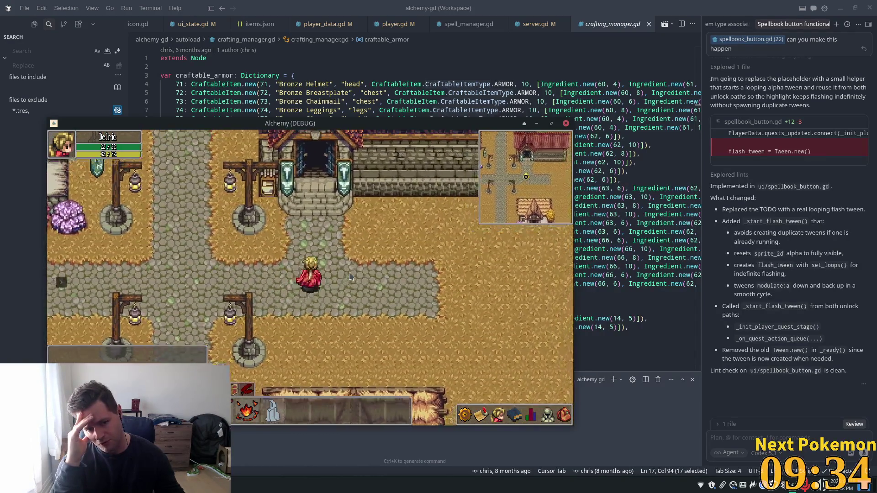
{"action": "key", "text": "Up"}
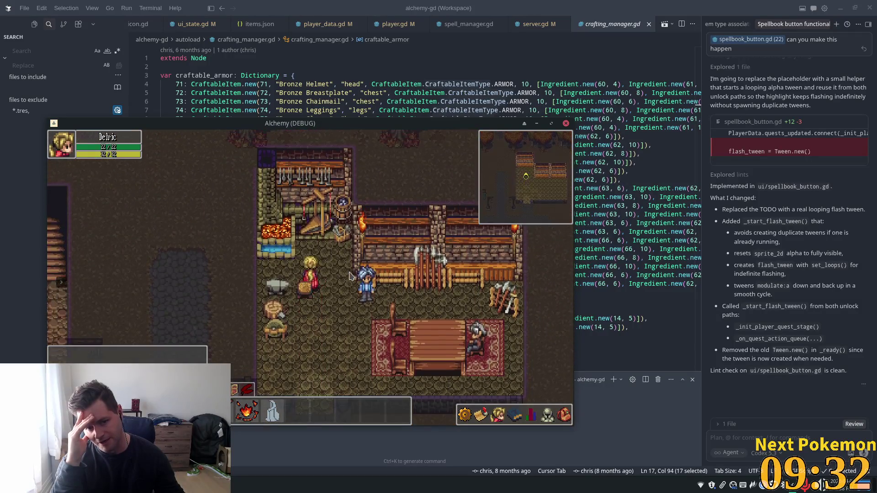
{"action": "key", "text": "Down"}
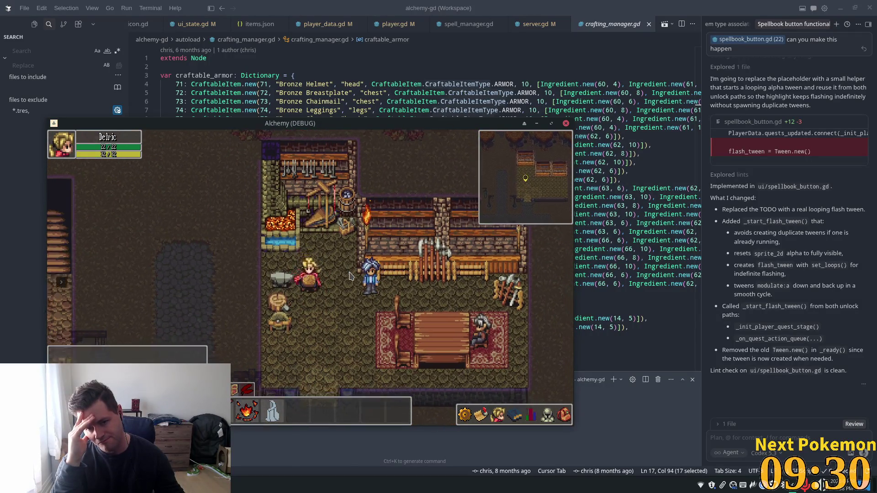
Step: Walk through the tavern past its rug and leave for the village road
{"action": "key", "text": "Down"}
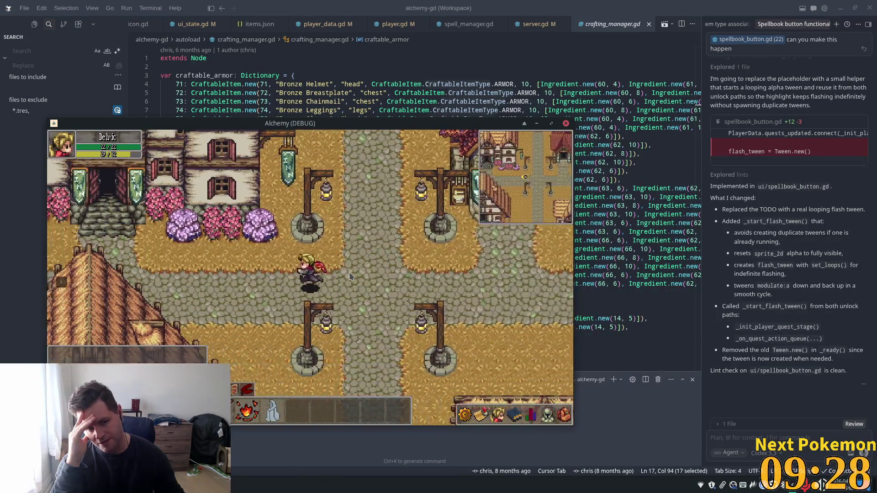
{"action": "key", "text": "Left"}
{"action": "key", "text": "Down"}
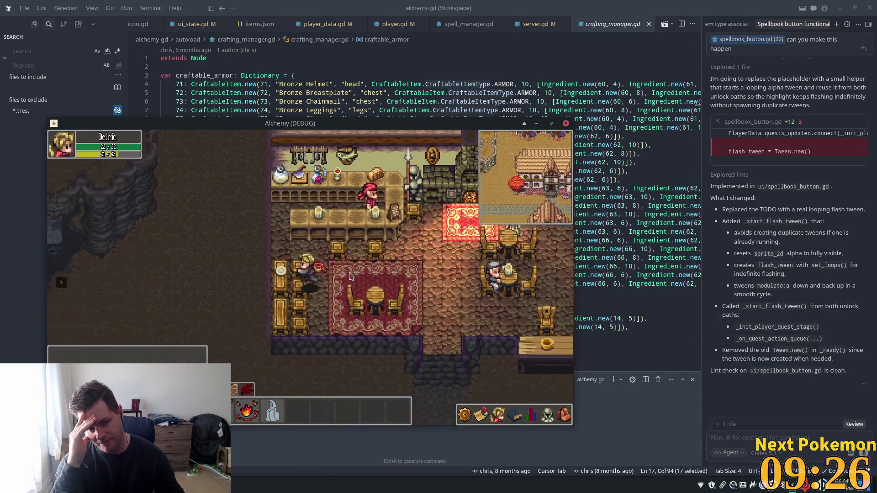
{"action": "key", "text": "Up"}
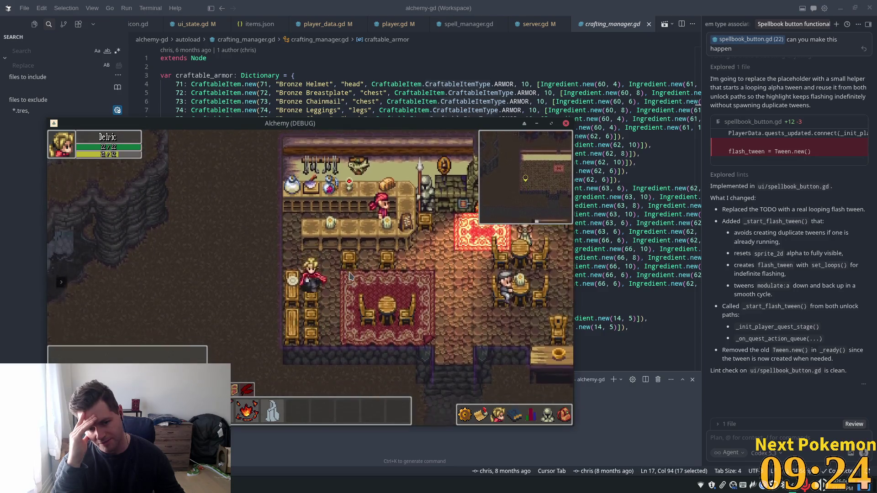
{"action": "key", "text": "Right"}
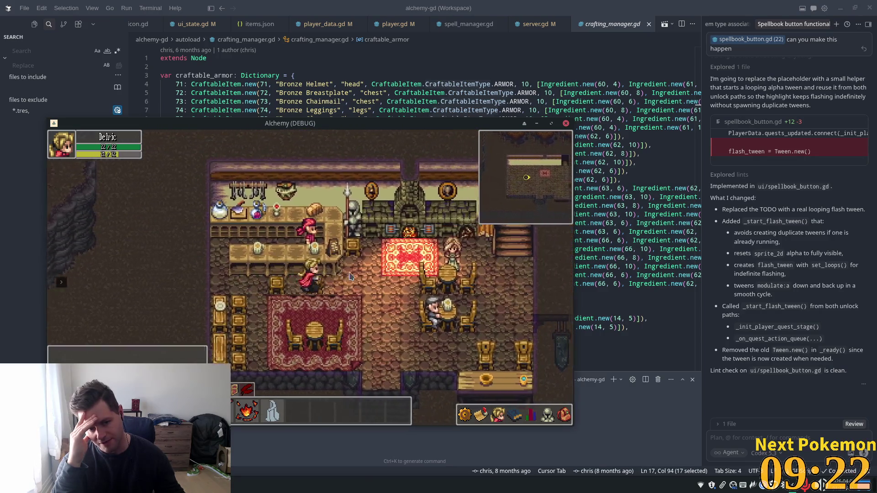
{"action": "key", "text": "Down"}
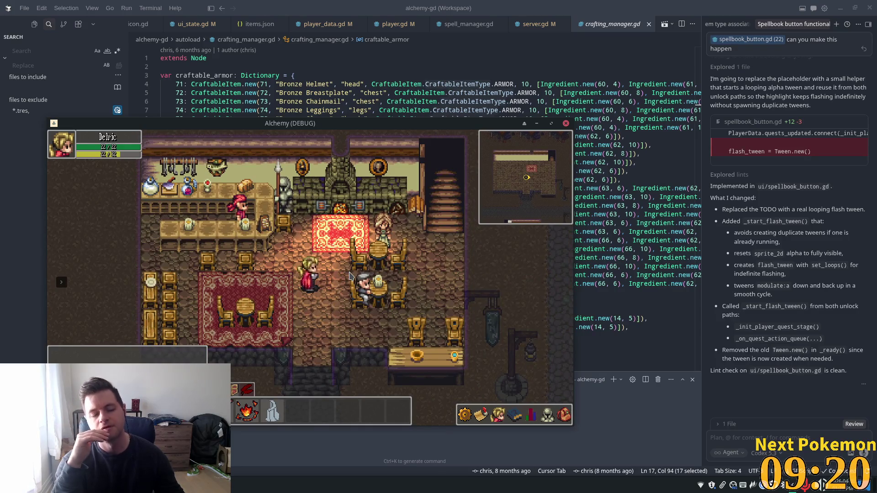
Step: Re-enter the smithy, then walk out down-left across the town square
{"action": "key", "text": "Right"}
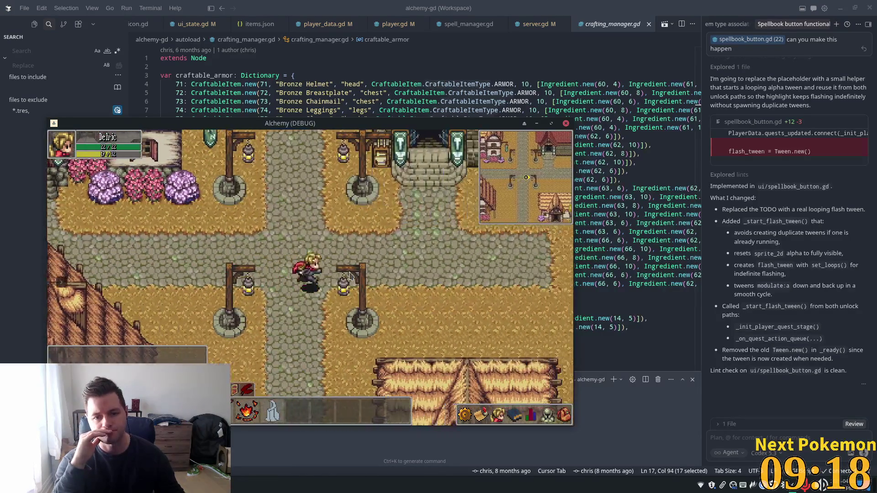
{"action": "key", "text": "Up"}
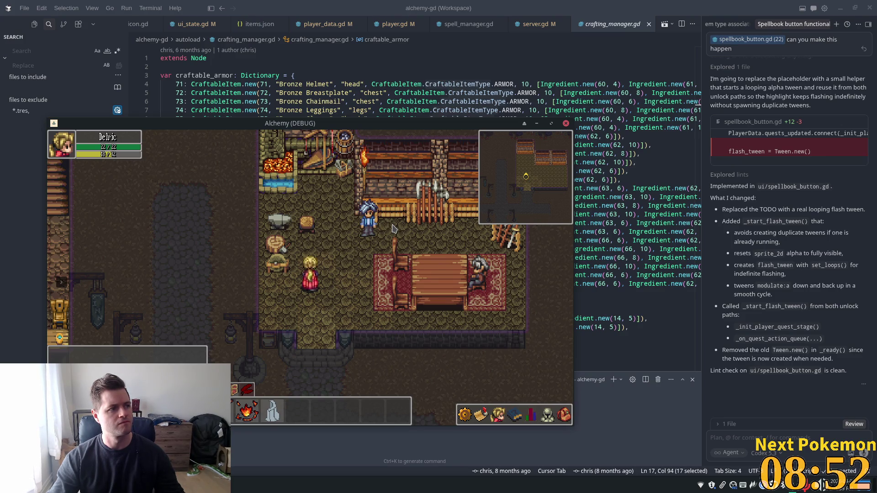
{"action": "key", "text": "Down"}
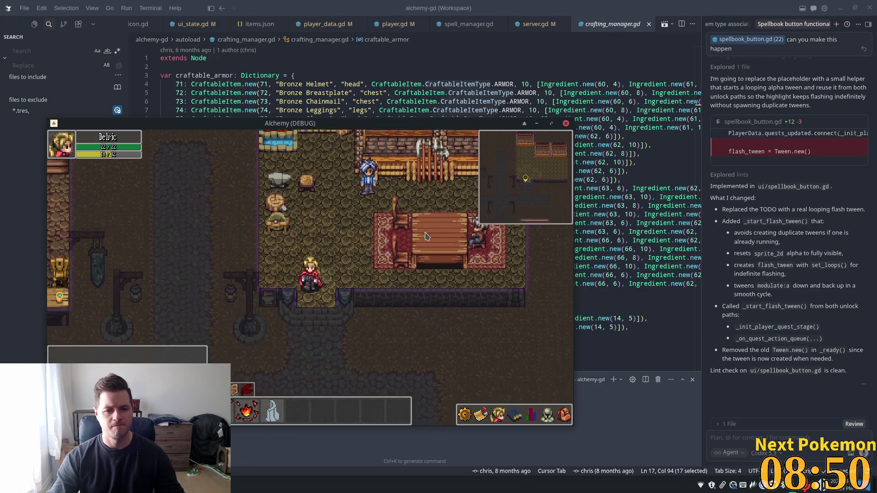
{"action": "key", "text": "Down"}
{"action": "key", "text": "Left"}
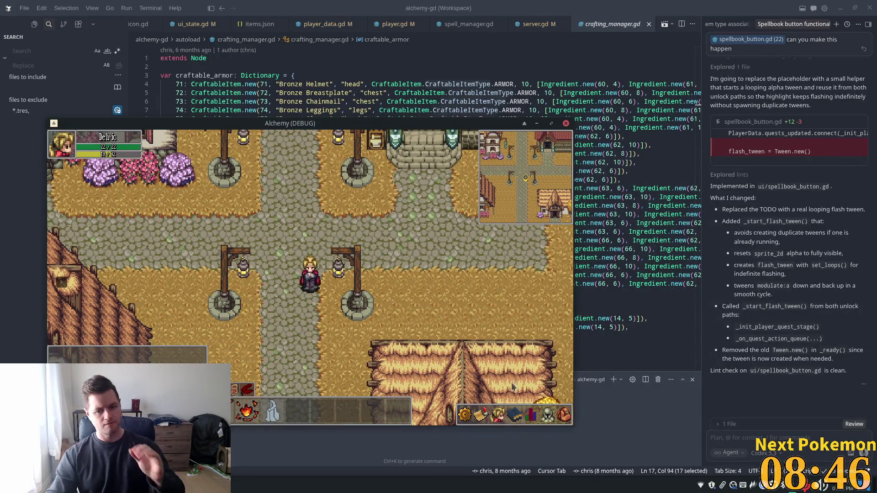
Step: Open the spellbook on the Heat Wave, Stone Wave and Stone Barrage tab, then close and reopen it
{"action": "left_click", "coordinate": [517, 416]}
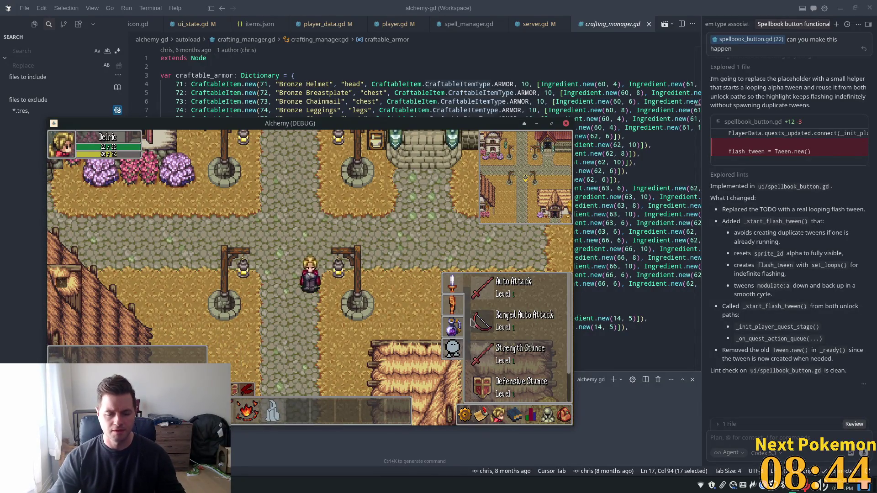
{"action": "left_click", "coordinate": [452, 307]}
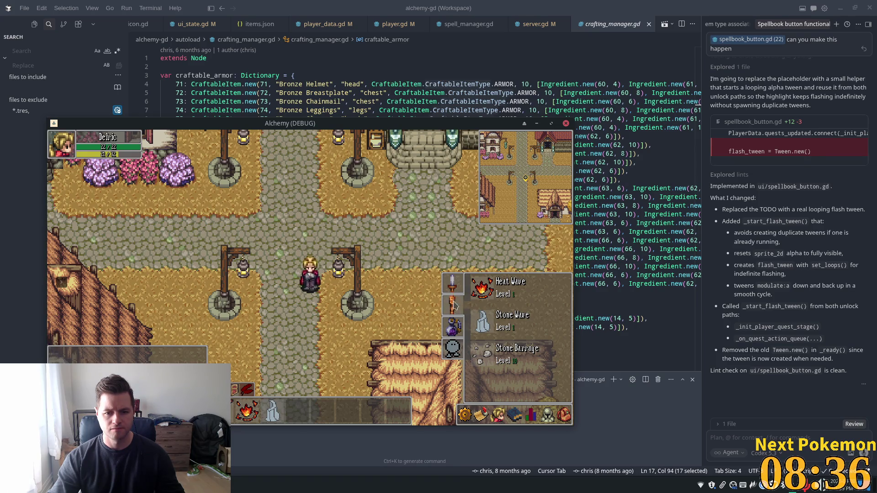
{"action": "left_click", "coordinate": [451, 300]}
{"action": "left_click", "coordinate": [519, 417]}
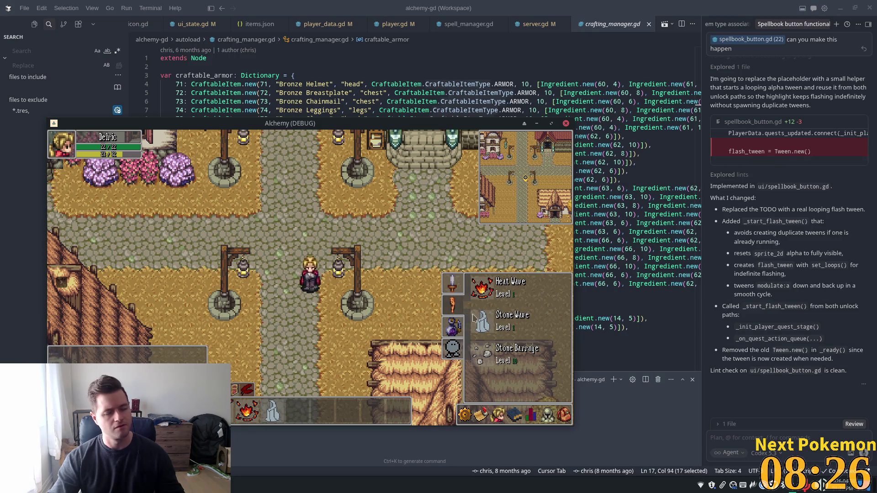
{"action": "key", "text": "alt+Tab"}
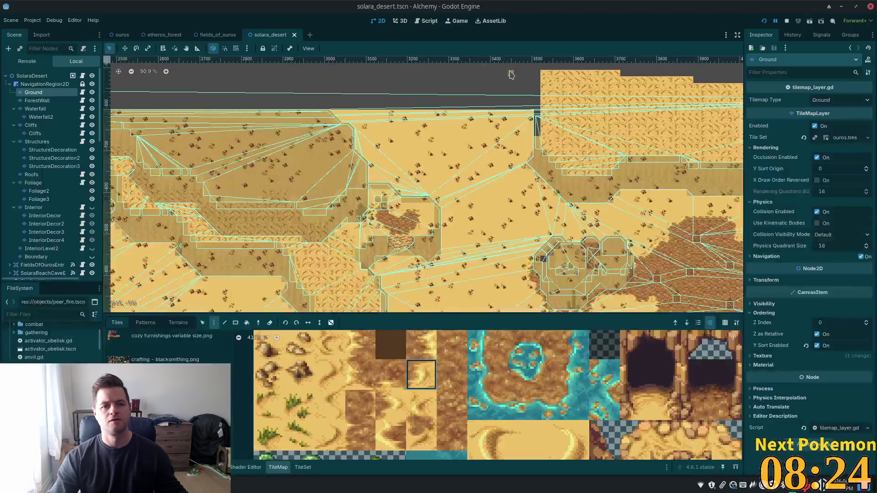
Step: Quick-open spellbook.tscn and select the Button inside MarginContainer2 in the Scene tree
{"action": "key", "text": "shift+alt+o"}
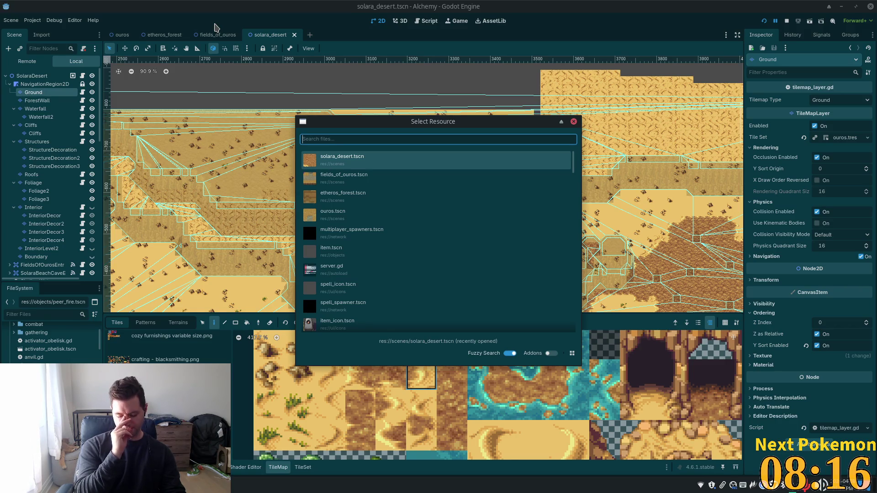
{"action": "type", "text": "spell"}
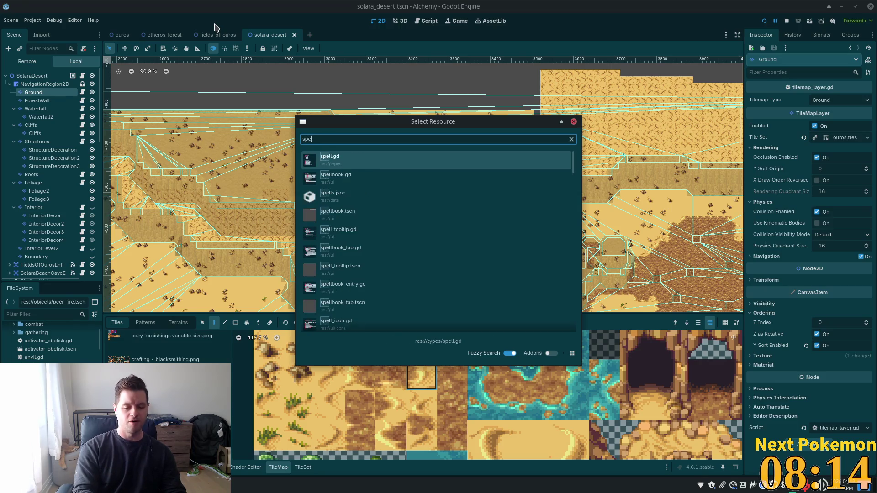
{"action": "type", "text": "book"}
{"action": "key", "text": "Down"}
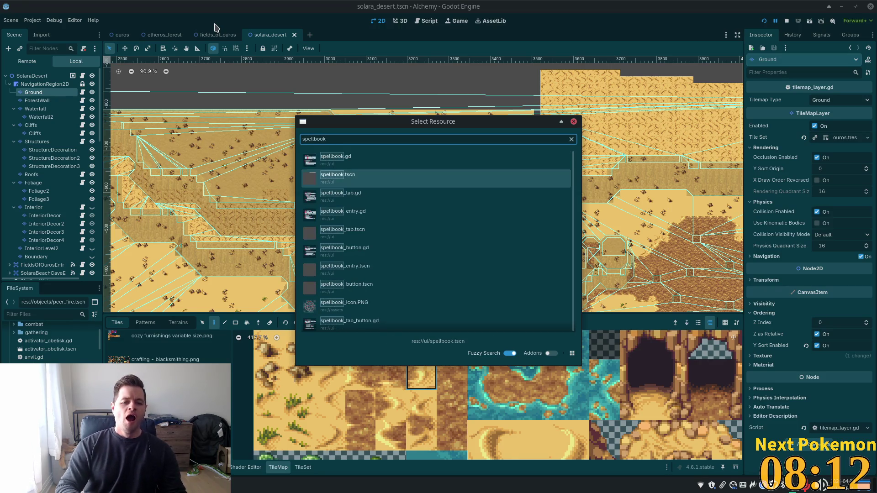
{"action": "key", "text": "Return"}
{"action": "left_click", "coordinate": [57, 151]}
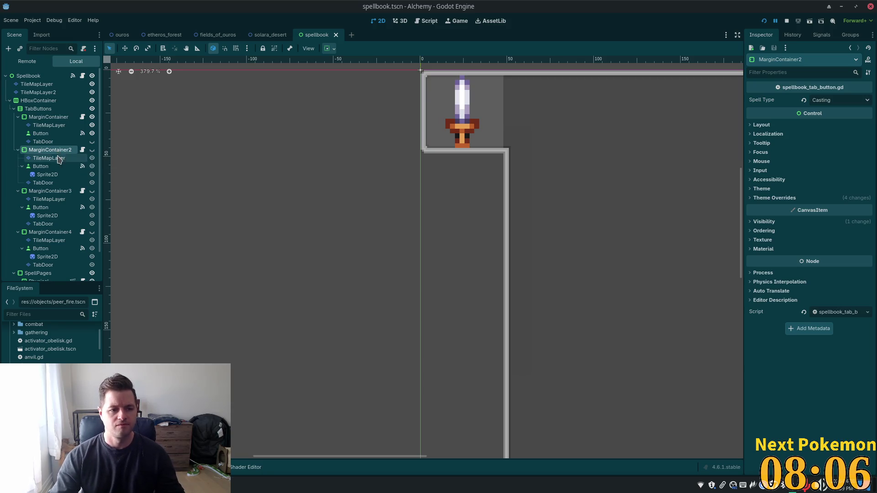
{"action": "left_click", "coordinate": [54, 167]}
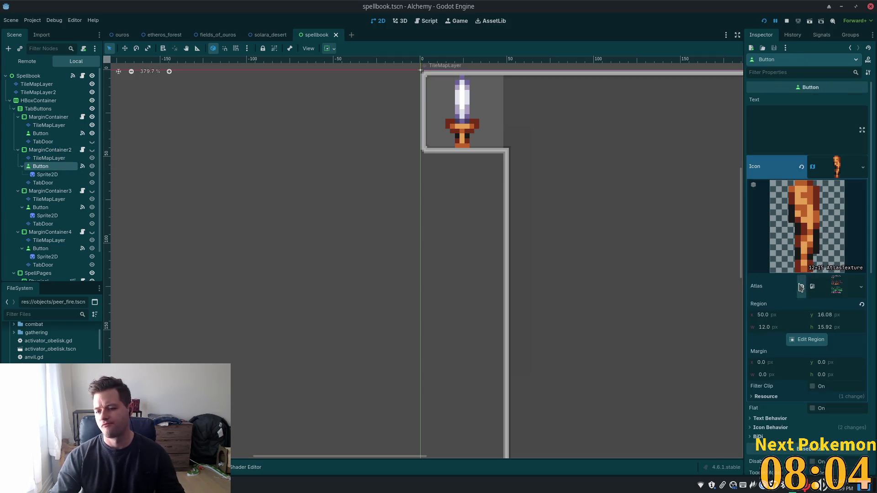
Step: In the icon's Region Editor, pick the pink hat sprite (48,192, 16×16) and save the scene
{"action": "left_click", "coordinate": [835, 290]}
{"action": "left_click", "coordinate": [836, 291]}
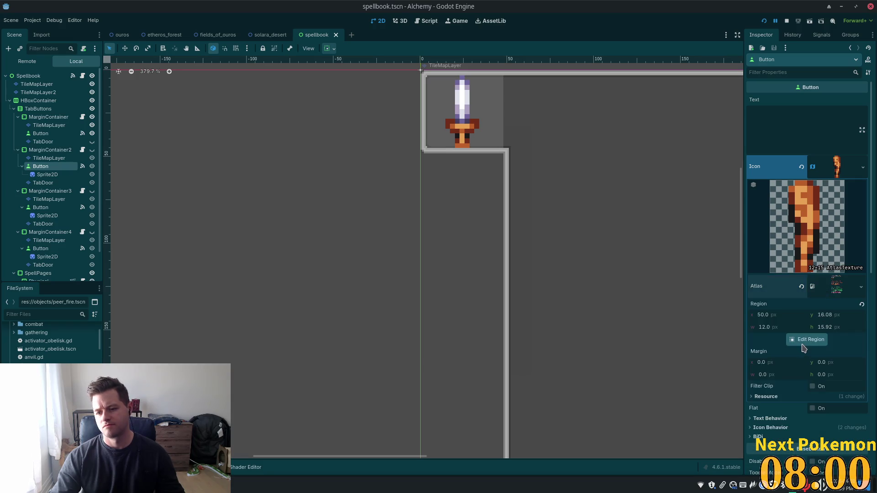
{"action": "left_click", "coordinate": [809, 339]}
{"action": "scroll", "coordinate": [463, 232], "scroll_direction": "up", "scroll_amount": 1}
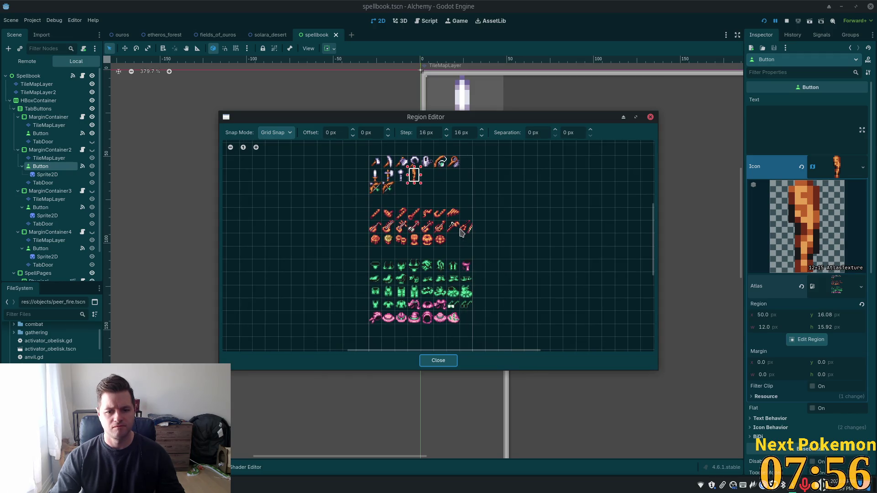
{"action": "scroll", "coordinate": [462, 233], "scroll_direction": "up", "scroll_amount": 1}
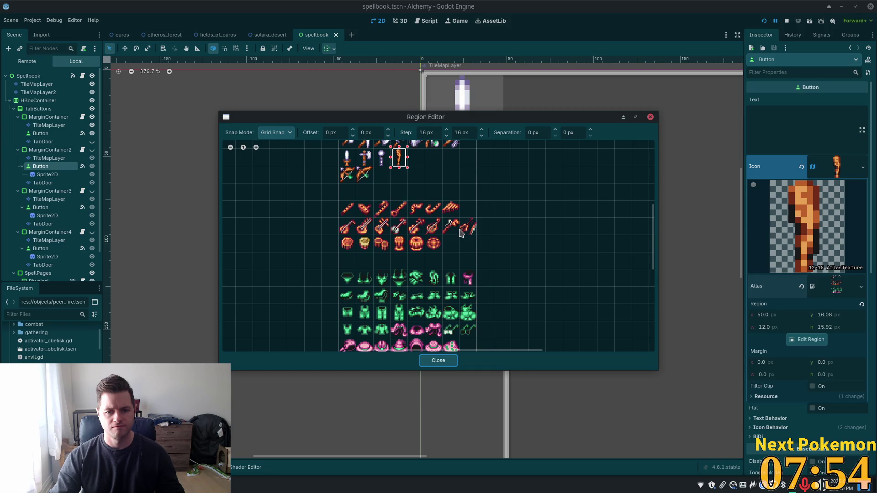
{"action": "scroll", "coordinate": [462, 233], "scroll_direction": "down", "scroll_amount": 1}
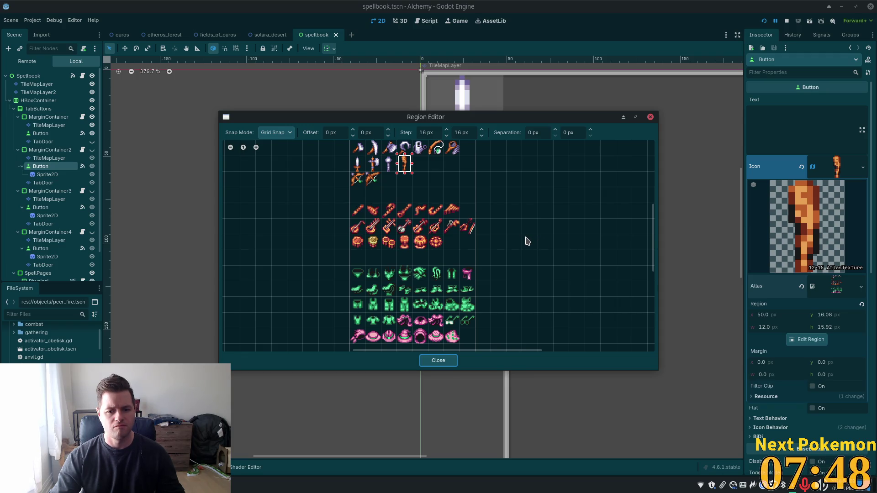
{"action": "scroll", "coordinate": [523, 230], "scroll_direction": "down", "scroll_amount": 2}
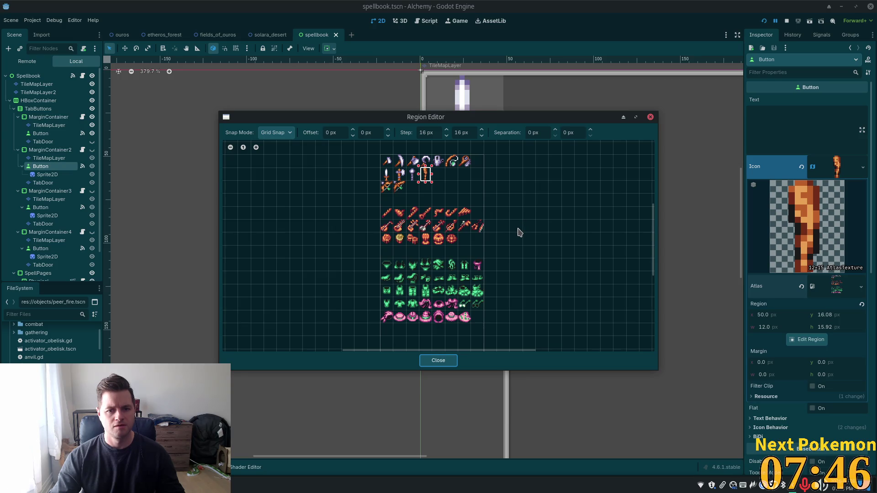
{"action": "left_click", "coordinate": [426, 322]}
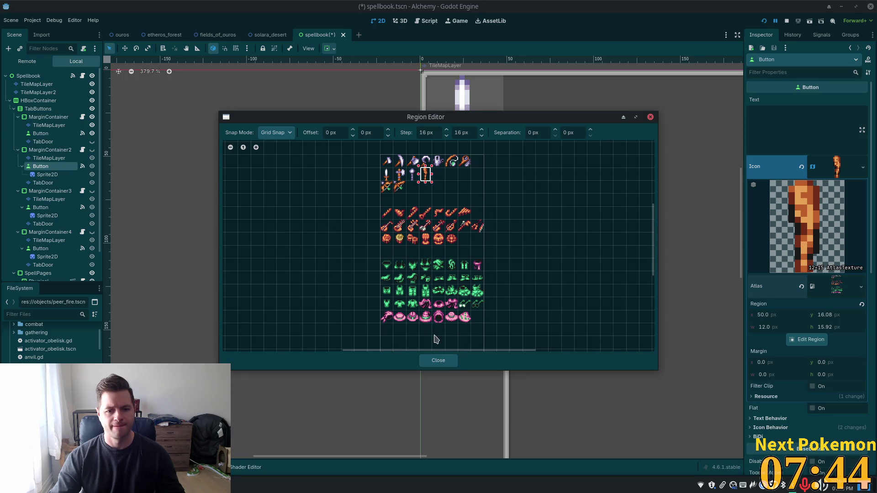
{"action": "left_click", "coordinate": [425, 317]}
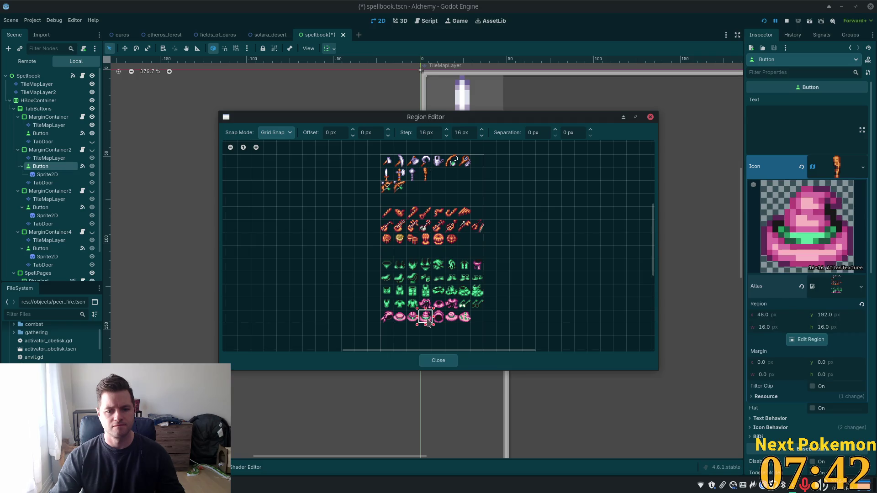
{"action": "left_click", "coordinate": [438, 360]}
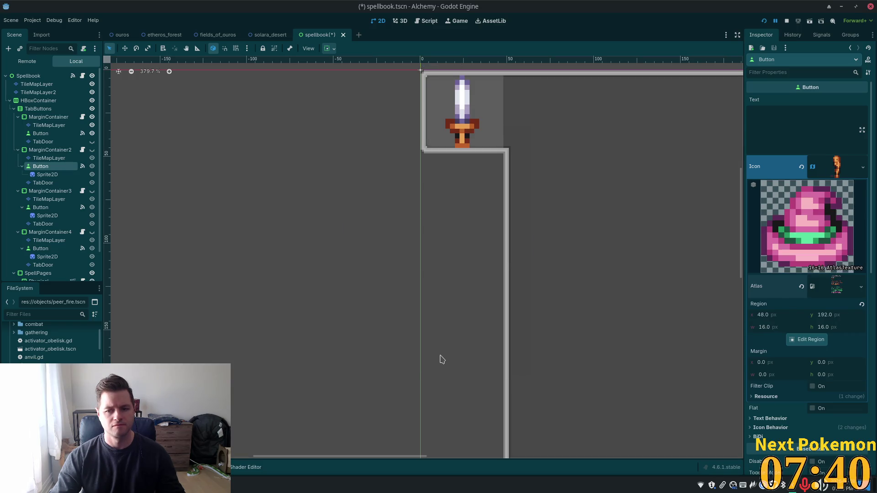
{"action": "key", "text": "ctrl+s"}
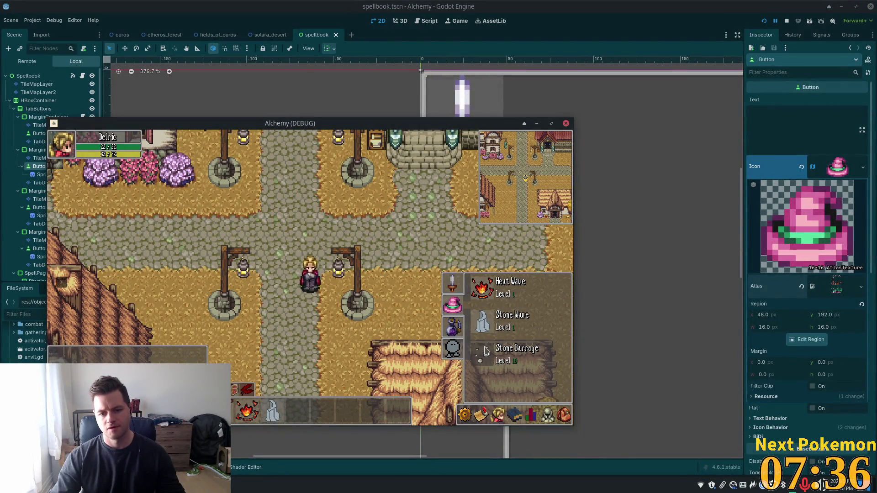
Step: Walk the hero past the inn and back to the lamp-post crossroads
{"action": "key", "text": "Right"}
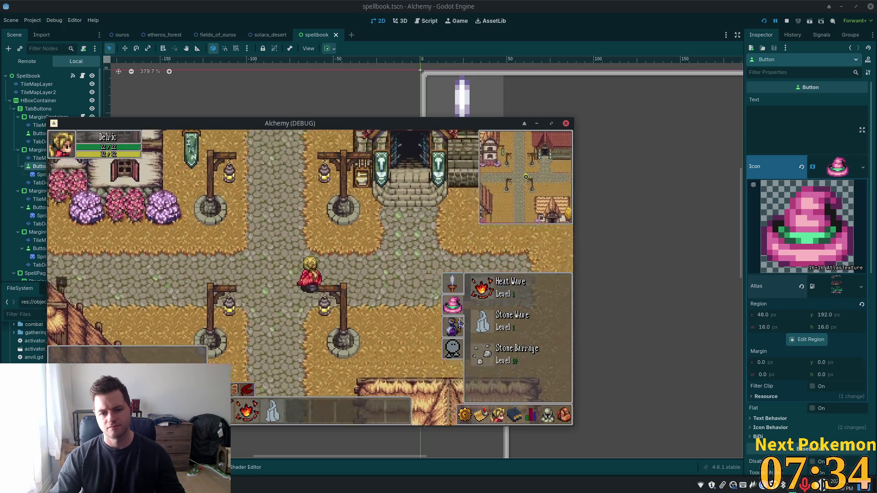
{"action": "left_click", "coordinate": [452, 327]}
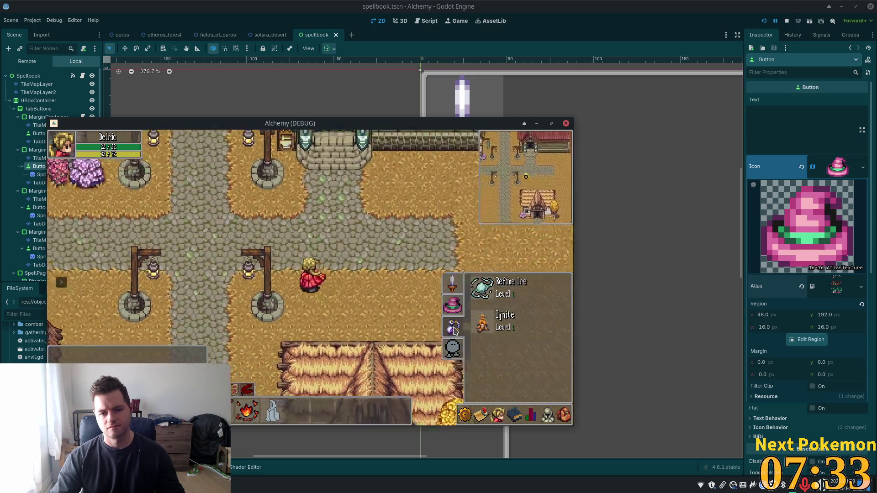
{"action": "key", "text": "Up"}
{"action": "key", "text": "Left"}
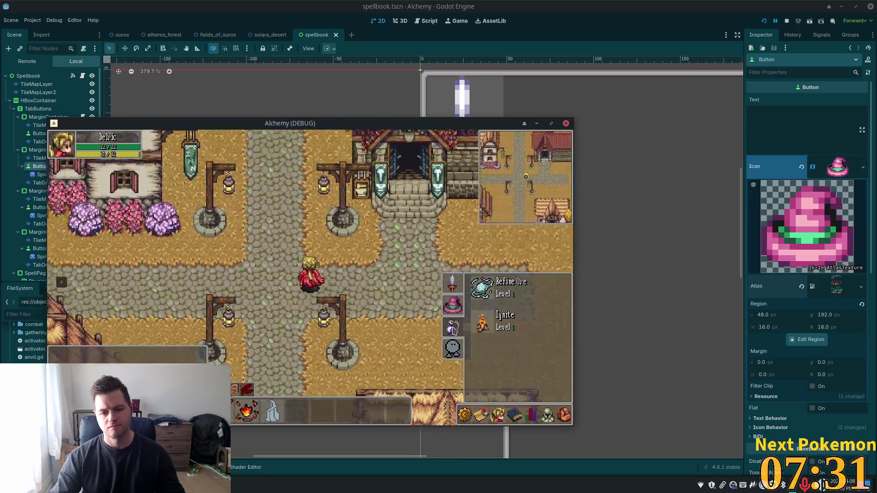
{"action": "key", "text": "Up"}
{"action": "key", "text": "Left"}
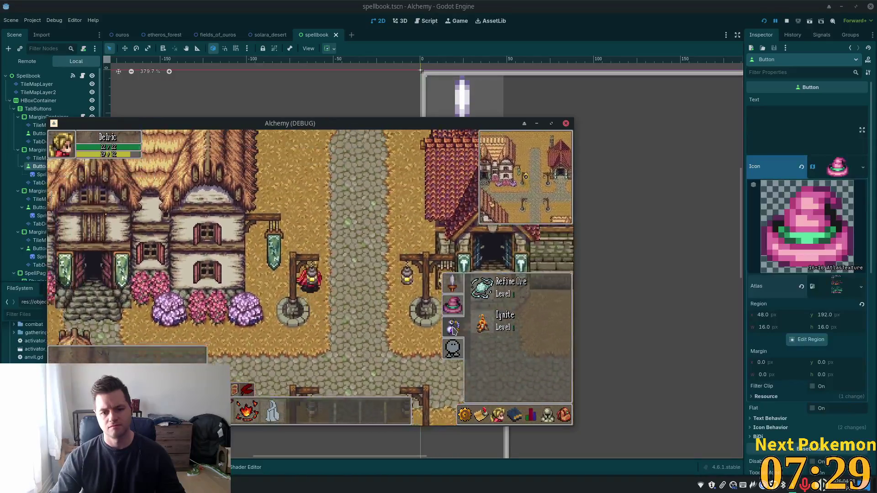
{"action": "key", "text": "Right"}
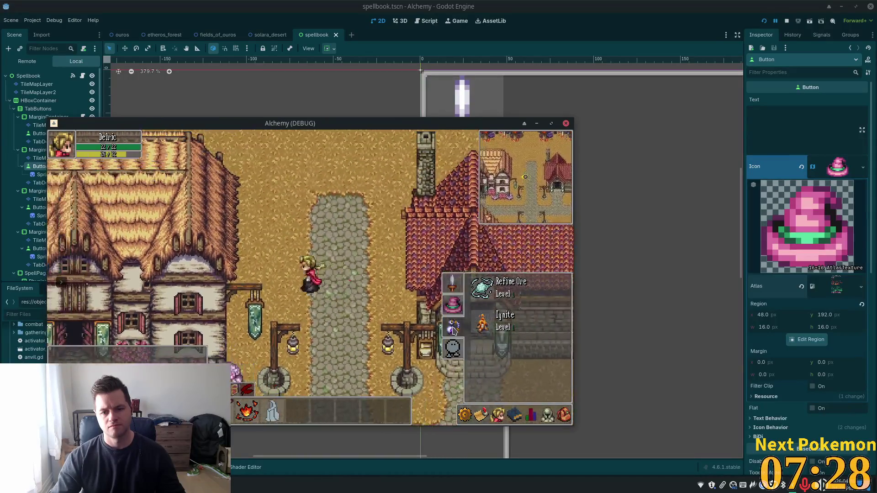
{"action": "key", "text": "Down"}
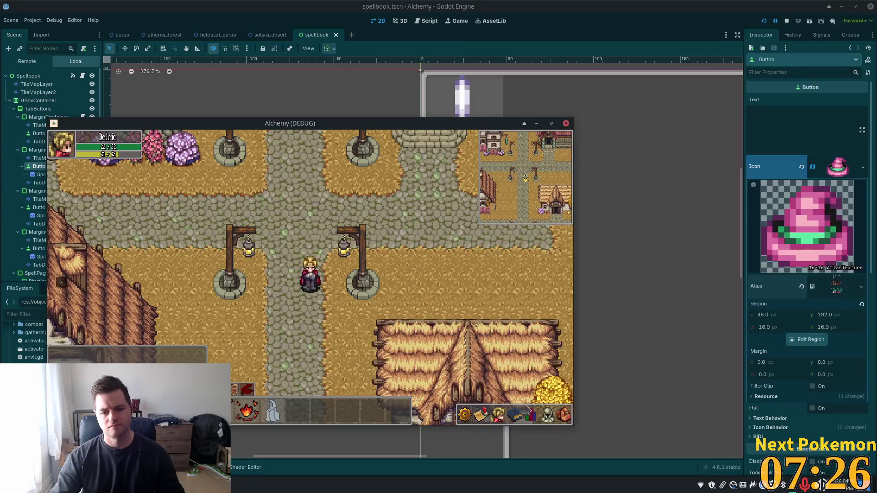
Step: Cycle the spellbook through its sword Auto Attack, potion and ghost minion tabs
{"action": "key", "text": "k"}
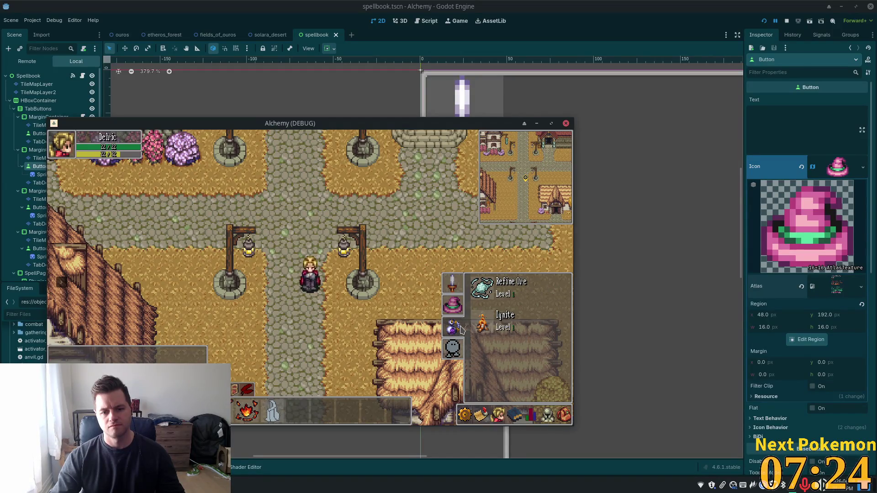
{"action": "key", "text": "Tab"}
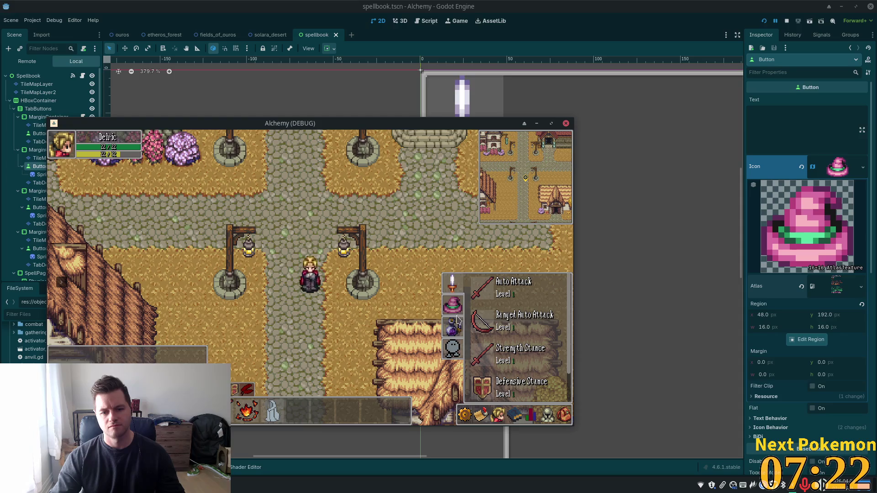
{"action": "left_click", "coordinate": [452, 324]}
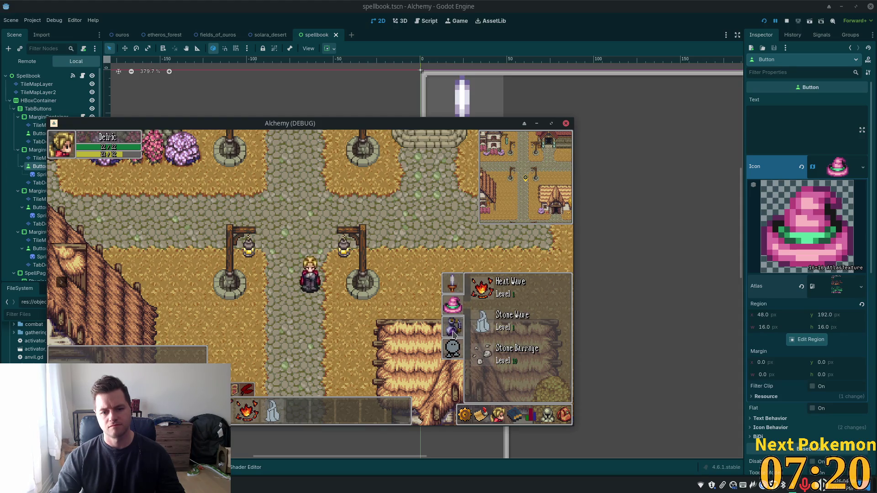
{"action": "left_click", "coordinate": [453, 288]}
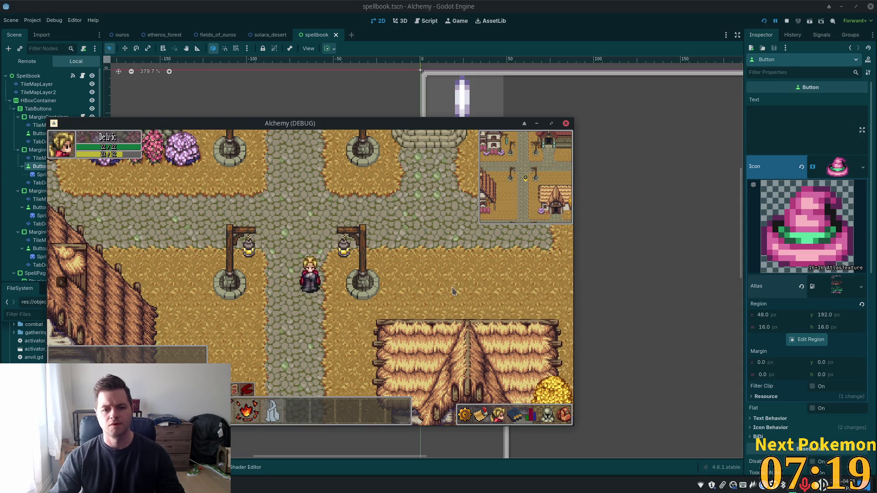
{"action": "left_click", "coordinate": [515, 417]}
{"action": "key", "text": "Tab"}
{"action": "key", "text": "Tab"}
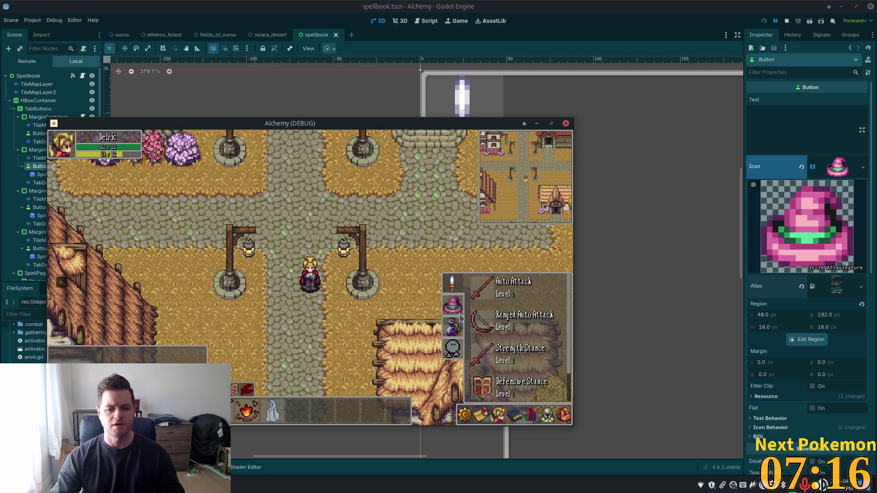
{"action": "left_click", "coordinate": [450, 330]}
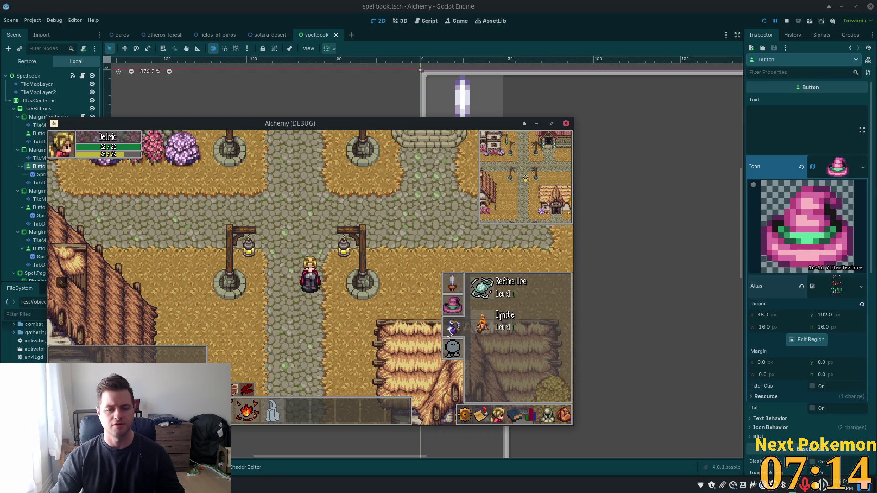
{"action": "left_click", "coordinate": [450, 351]}
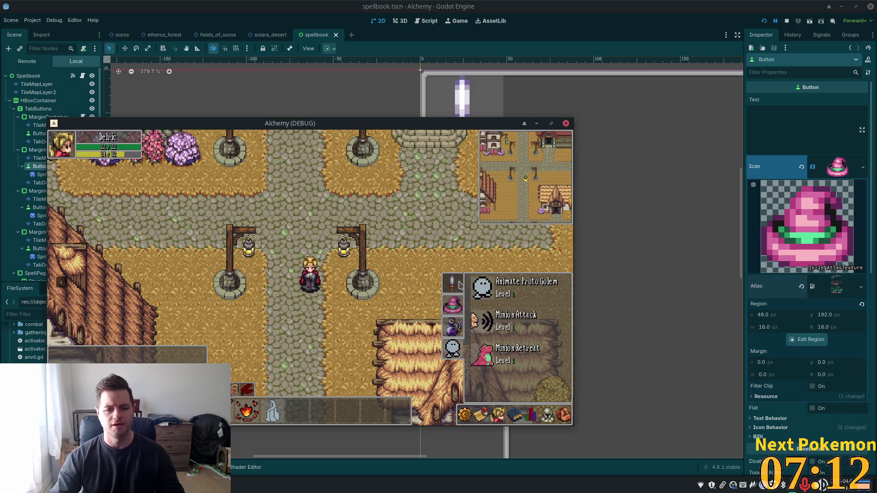
{"action": "key", "text": "Tab"}
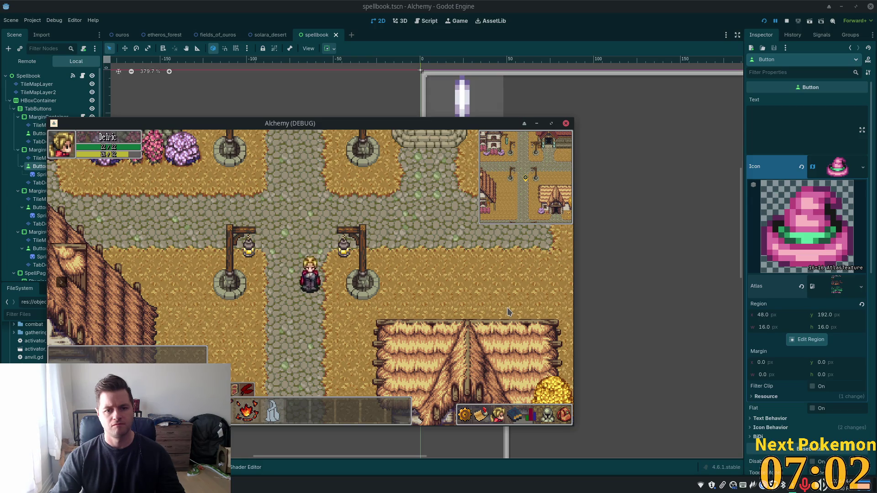
Step: Check the stats, equipment, Friends, quests and settings panels, then stop the game with F8
{"action": "left_click", "coordinate": [531, 411]}
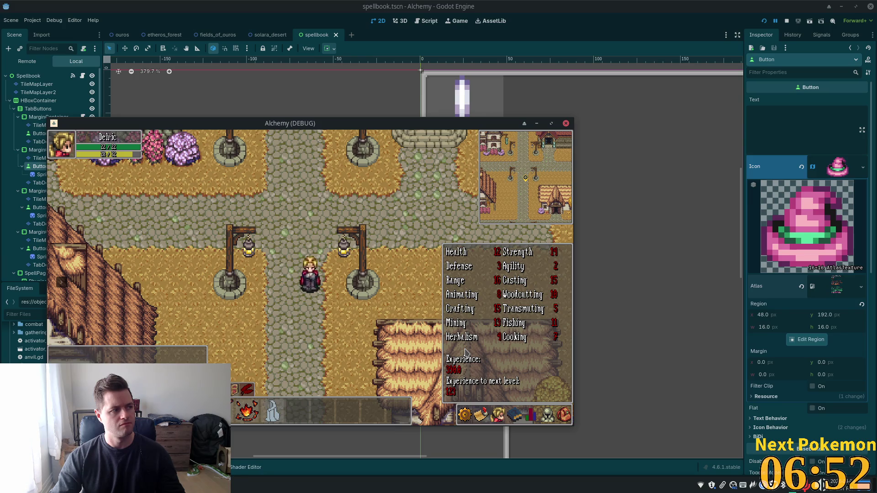
{"action": "left_click", "coordinate": [543, 414]}
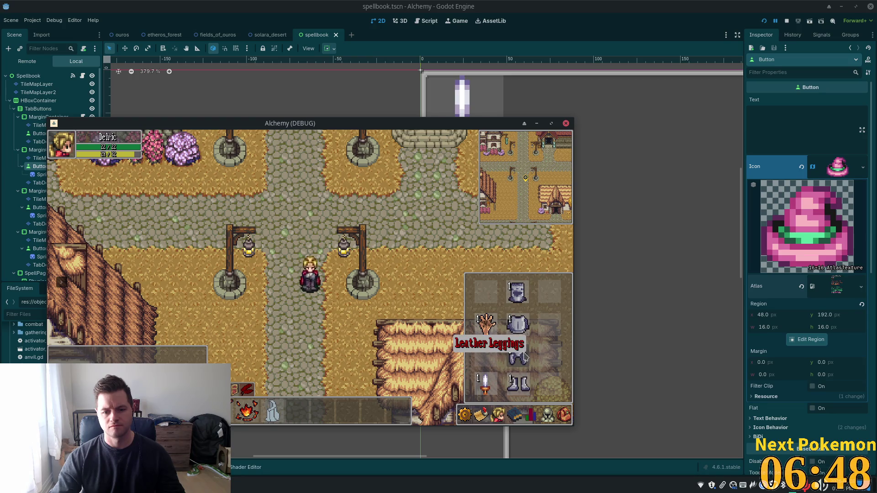
{"action": "left_click", "coordinate": [499, 415]}
{"action": "left_click", "coordinate": [484, 414]}
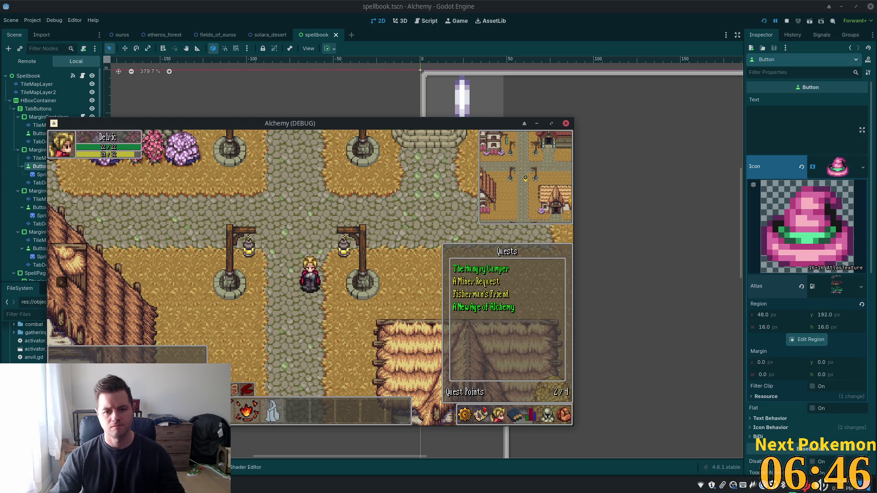
{"action": "left_click", "coordinate": [463, 416]}
{"action": "key", "text": "Escape"}
{"action": "key", "text": "w"}
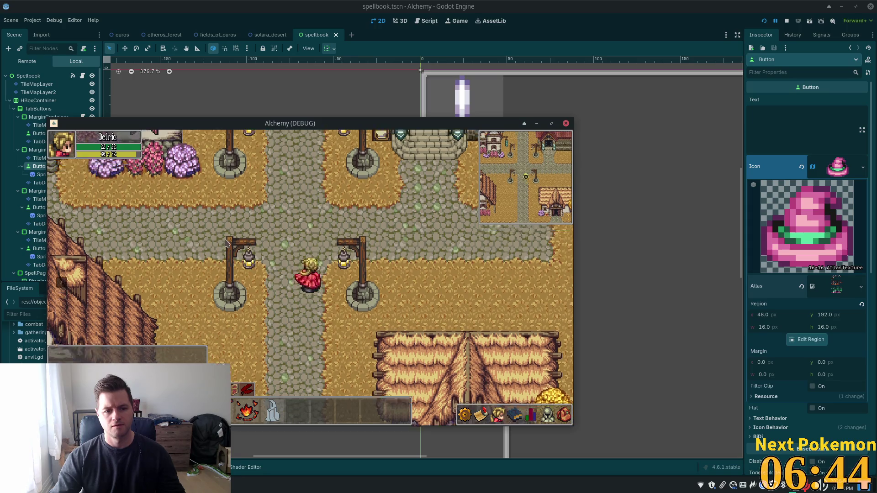
{"action": "key", "text": "w"}
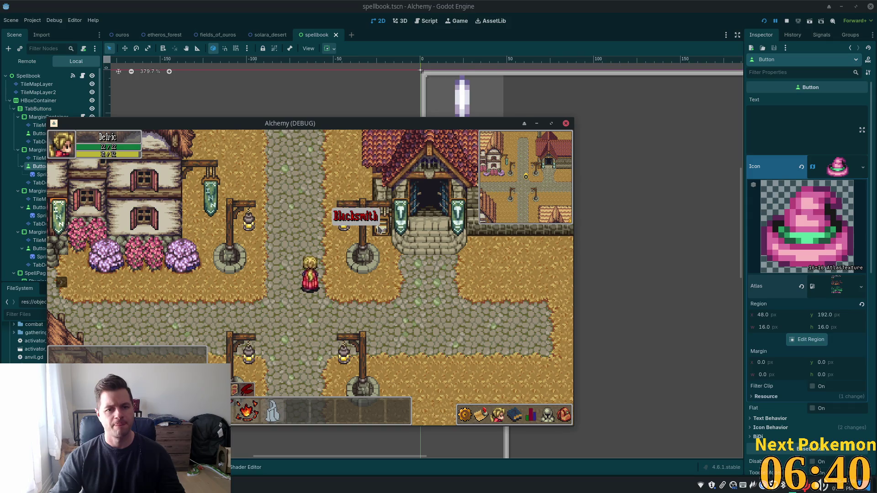
{"action": "key", "text": "F8"}
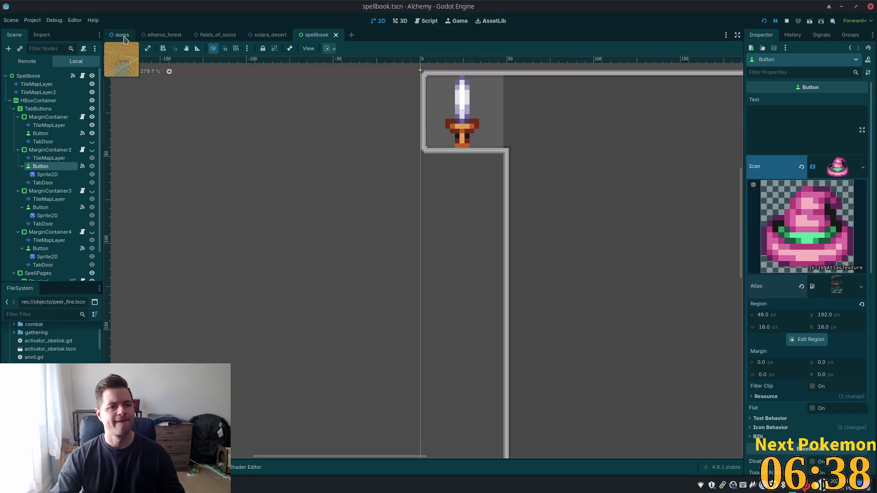
Step: Select BlacksmithSignIcon on the ouros map and open sign_icon.tscn with its SignIcon root selected
{"action": "left_click", "coordinate": [123, 36]}
{"action": "scroll", "coordinate": [381, 133], "scroll_direction": "down", "scroll_amount": 2}
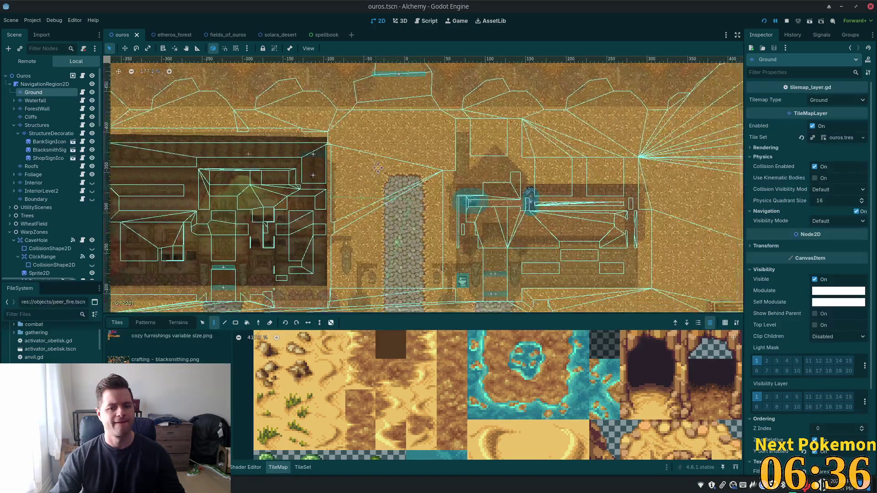
{"action": "scroll", "coordinate": [382, 133], "scroll_direction": "up", "scroll_amount": 4}
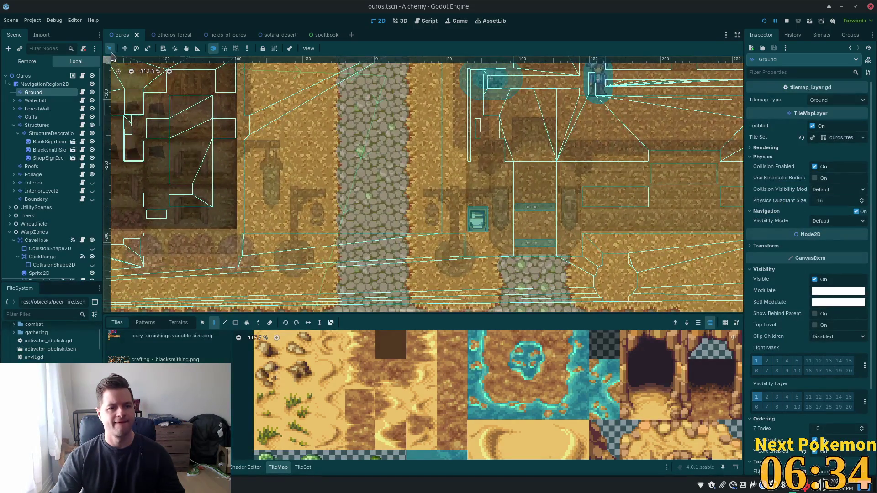
{"action": "left_click", "coordinate": [46, 84]}
{"action": "left_click", "coordinate": [52, 76]}
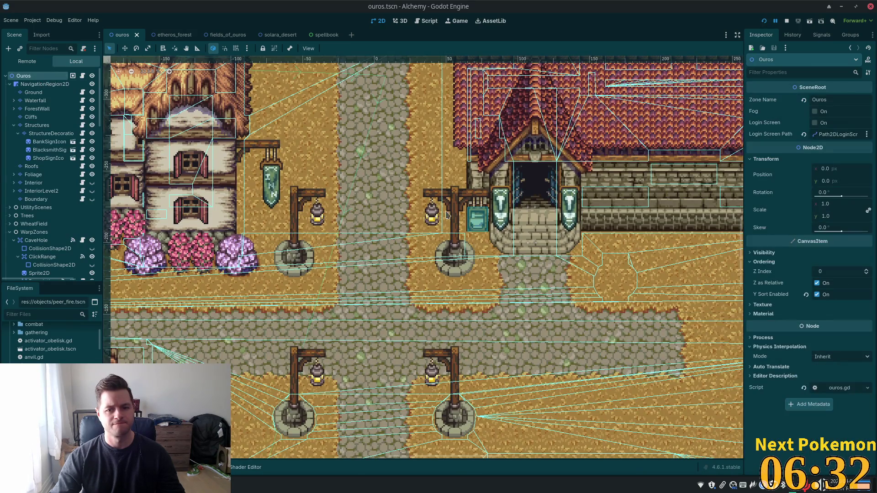
{"action": "left_click", "coordinate": [477, 222]}
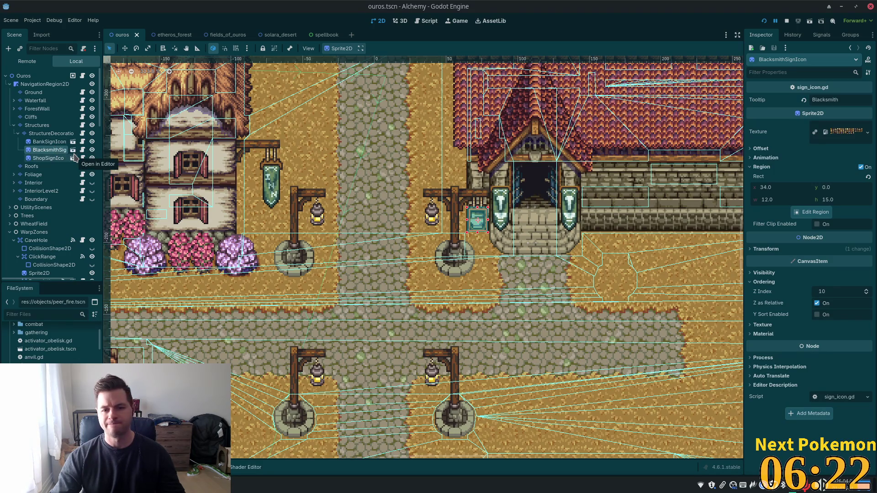
{"action": "left_click", "coordinate": [74, 158]}
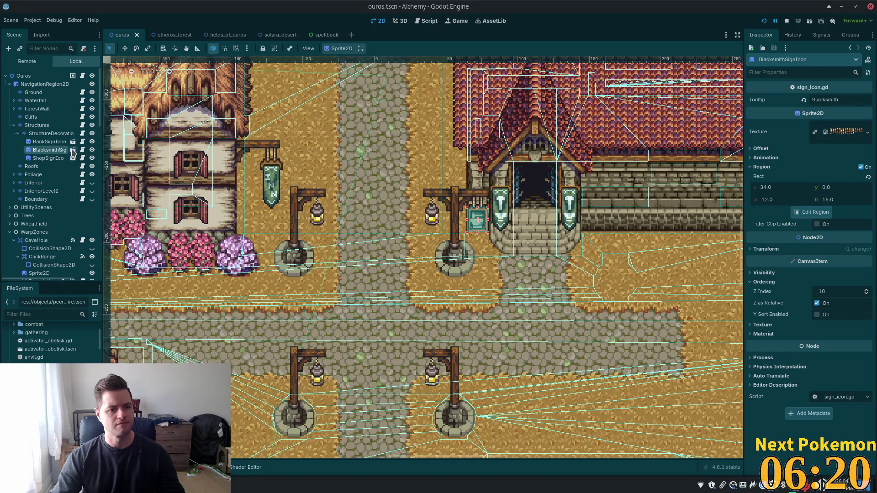
{"action": "left_click", "coordinate": [46, 92]}
{"action": "left_click", "coordinate": [27, 76]}
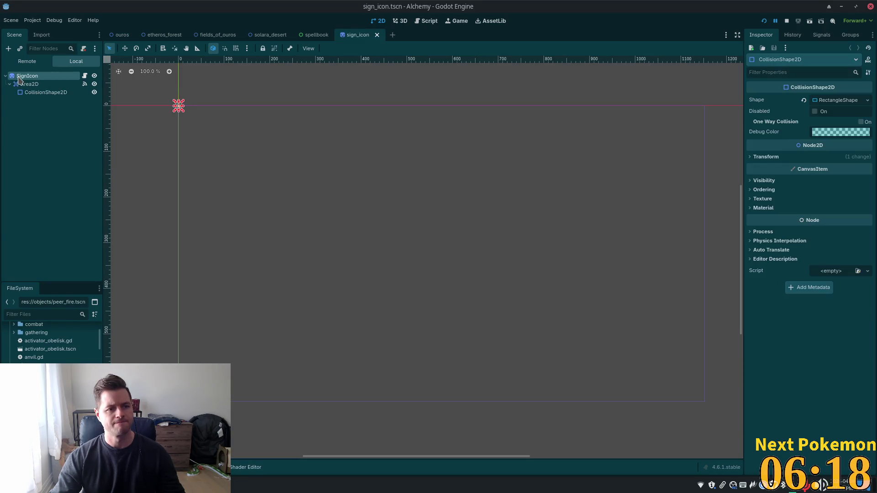
Step: From sign_icon.gd, jump to toggle_mouseover_sign in ui_state.gd and highlight the sign_mouse_over signal
{"action": "left_click", "coordinate": [85, 76]}
{"action": "left_click", "coordinate": [288, 140]}
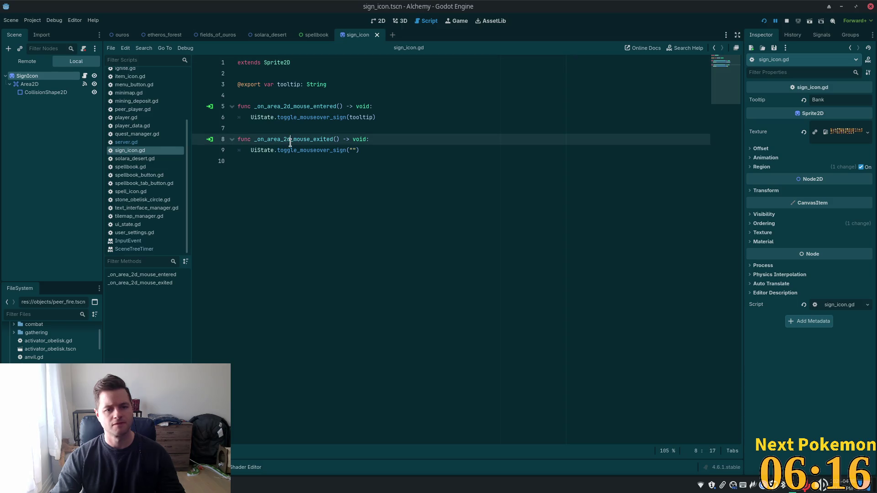
{"action": "left_click", "coordinate": [261, 150]}
{"action": "double_click", "coordinate": [322, 151]}
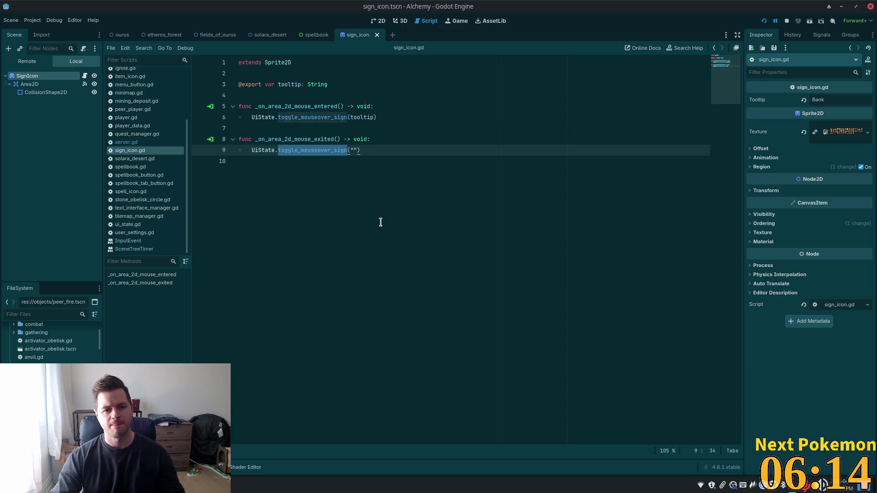
{"action": "left_click", "coordinate": [304, 118]}
{"action": "left_click", "coordinate": [305, 117], "text": "ctrl"}
{"action": "scroll", "coordinate": [370, 186], "scroll_direction": "up", "scroll_amount": 3}
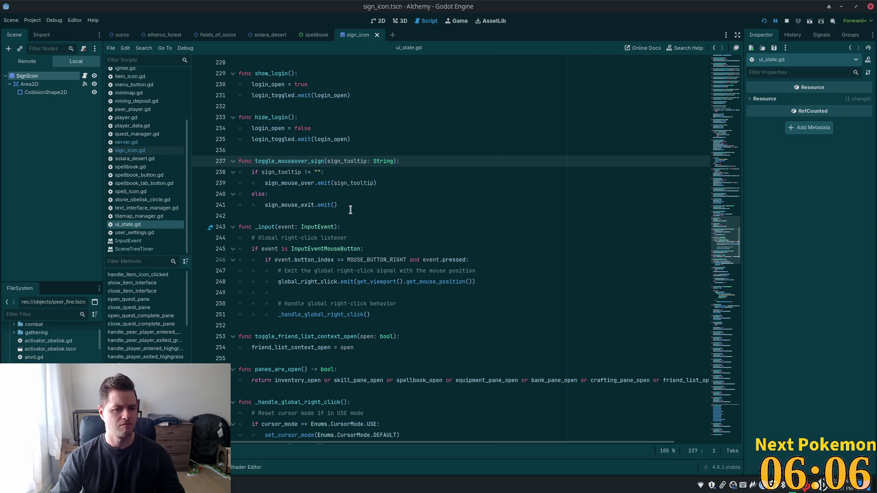
{"action": "double_click", "coordinate": [297, 183]}
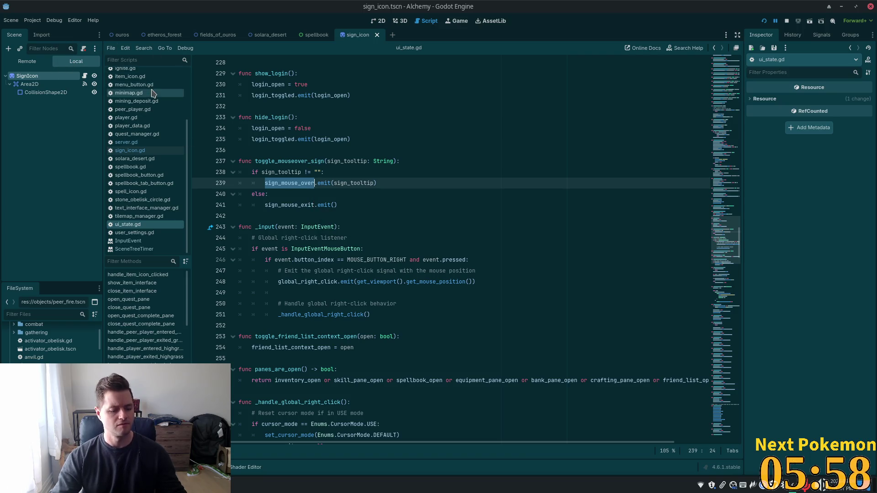
{"action": "key", "text": "alt+Tab"}
Step: Search the project for 'sign_mouse_over.co' and open tooltip.gd at the _on_sign_mouse_over handler
{"action": "left_click", "coordinate": [59, 49]}
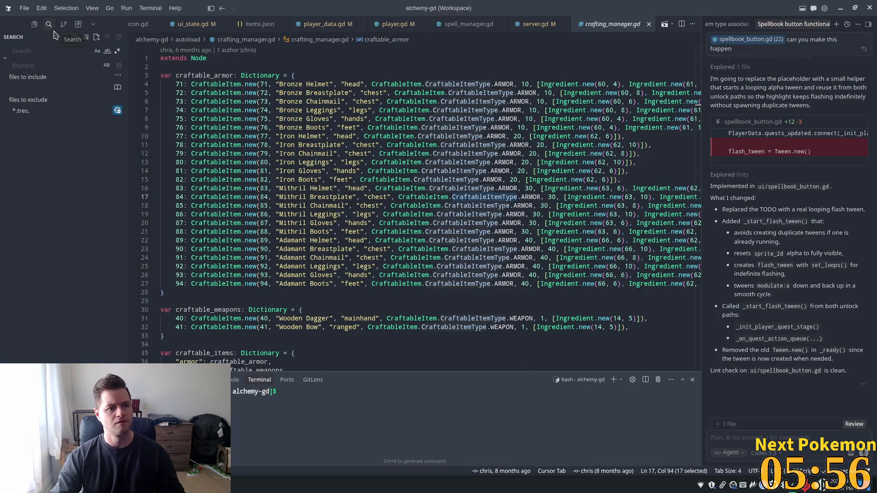
{"action": "left_click", "coordinate": [51, 48]}
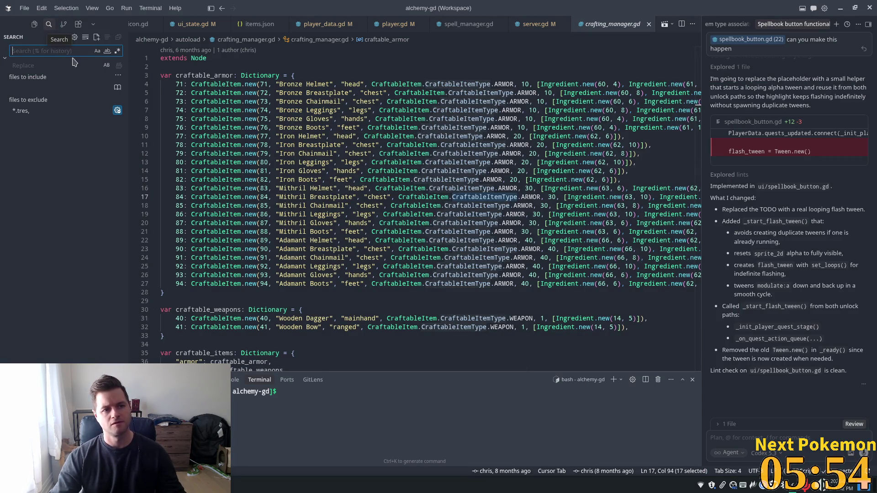
{"action": "type", "text": "sign_mouse_over.co"}
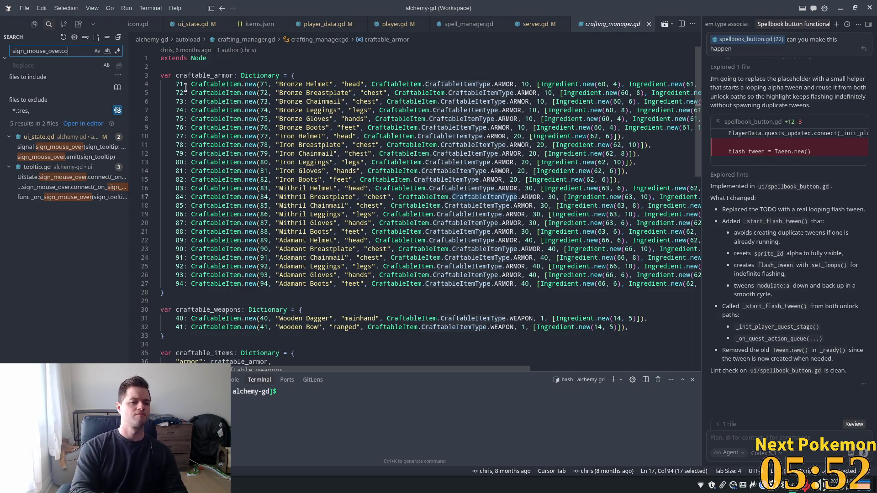
{"action": "left_click", "coordinate": [54, 146]}
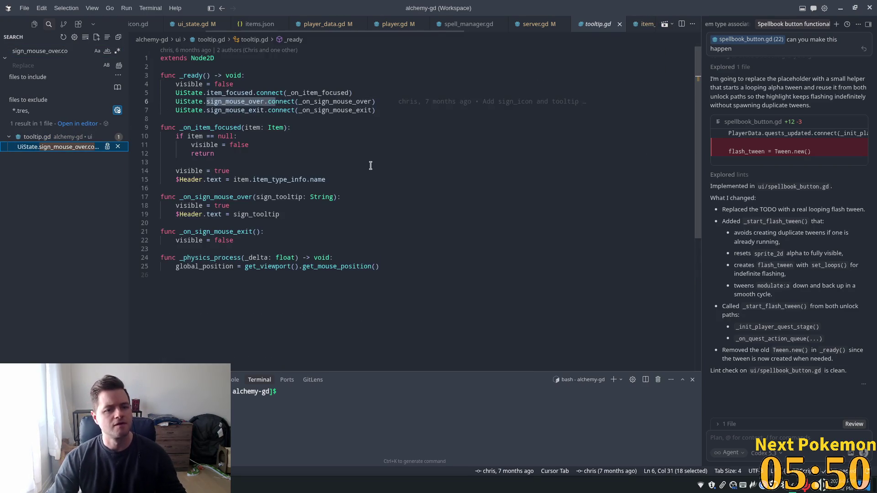
{"action": "double_click", "coordinate": [317, 101]}
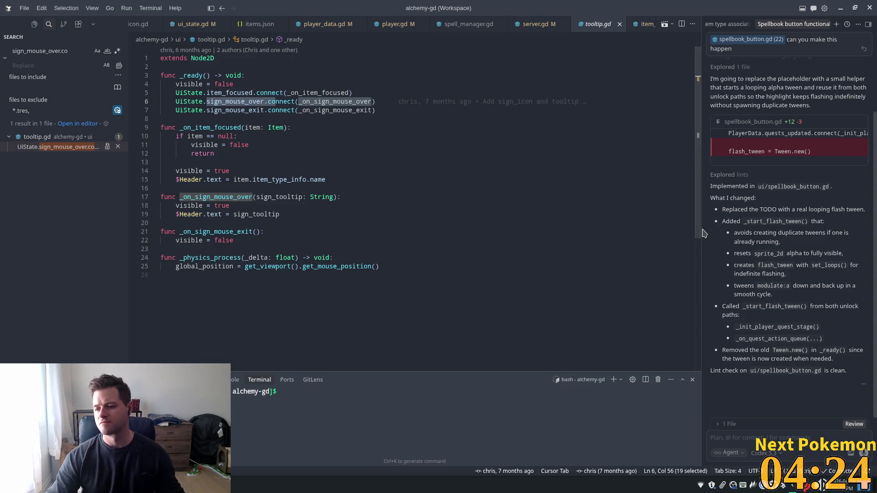
Step: Clear the selection in tooltip.gd and return to ui_state.gd in Godot Engine
{"action": "left_click", "coordinate": [210, 189]}
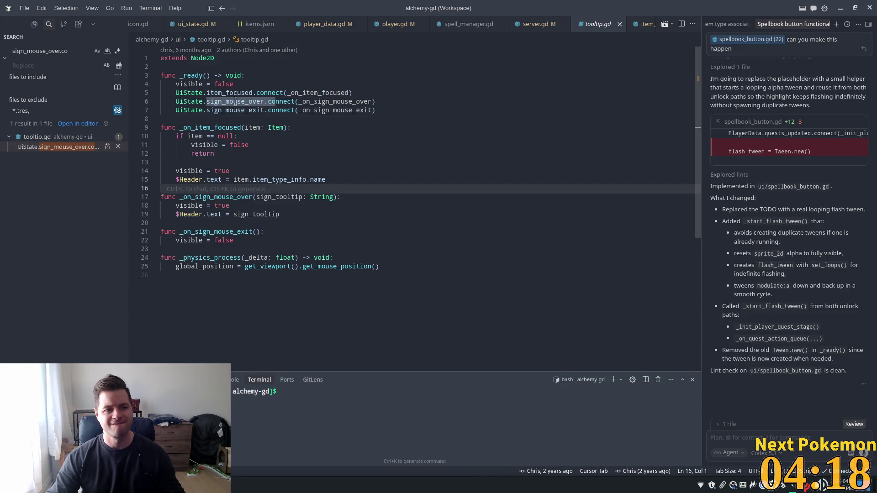
{"action": "key", "text": "alt+Tab"}
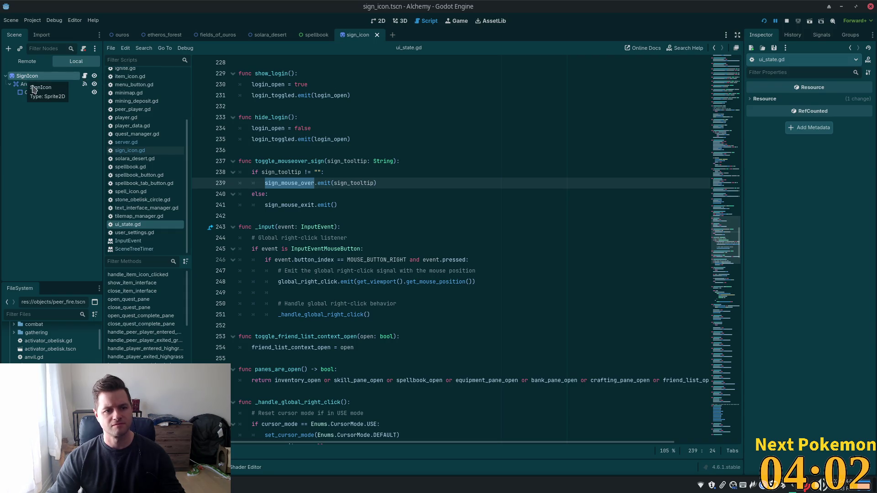
Step: Check the tooltip variable in sign_icon.gd, then select the spellbook scene's second-tab Button
{"action": "left_click", "coordinate": [84, 75]}
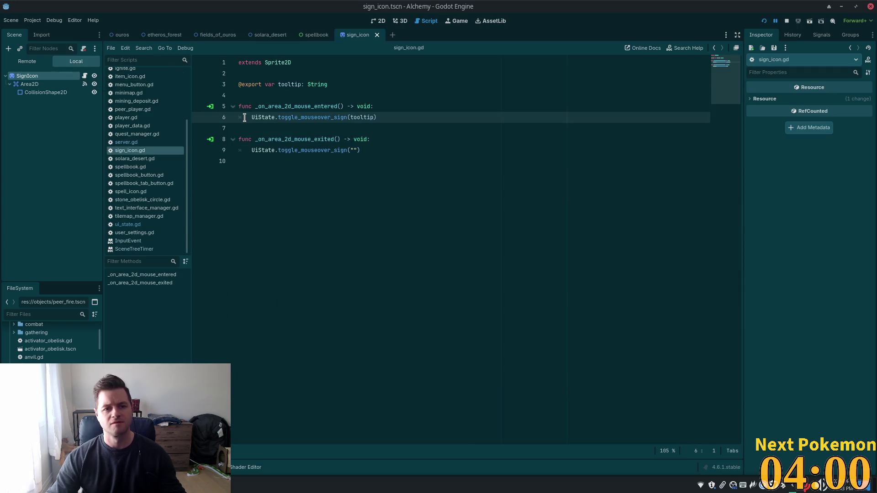
{"action": "double_click", "coordinate": [289, 84]}
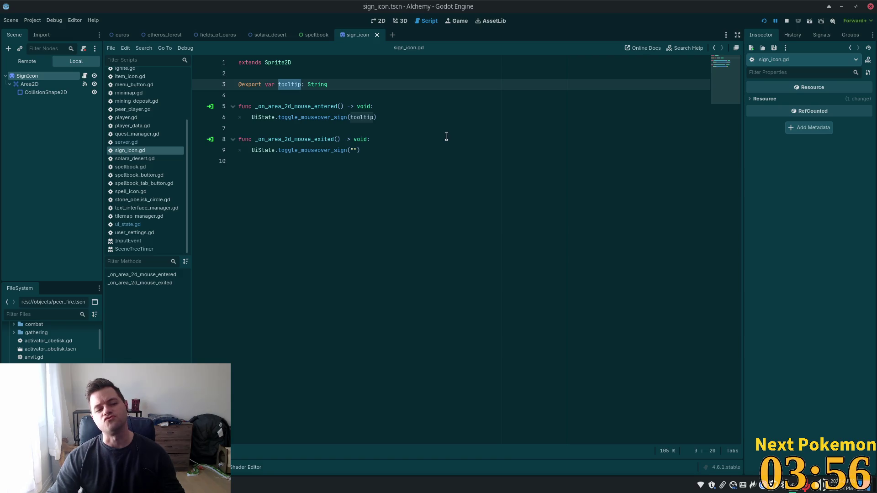
{"action": "left_click", "coordinate": [315, 35]}
{"action": "left_click", "coordinate": [70, 167]}
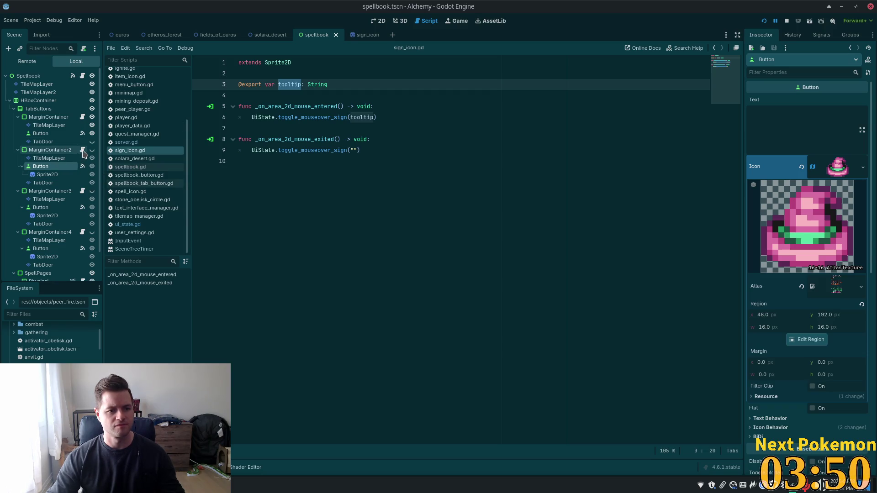
Step: Jump from the Button's mouse_entered signal connection to _on_button_mouse_entered in spellbook.gd
{"action": "left_click", "coordinate": [793, 35]}
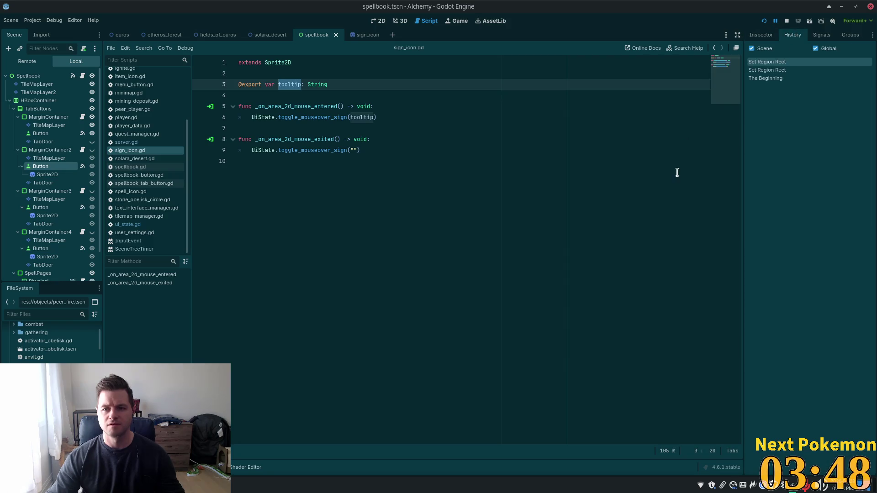
{"action": "left_click", "coordinate": [821, 35]}
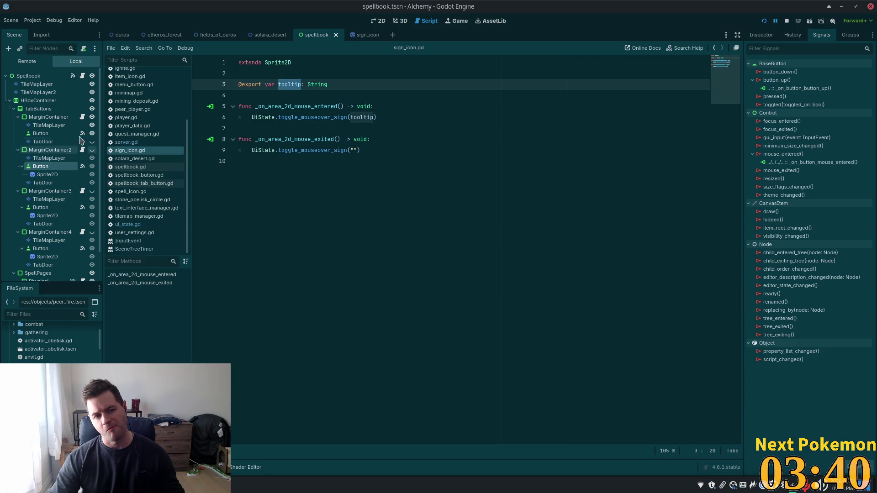
{"action": "double_click", "coordinate": [787, 163]}
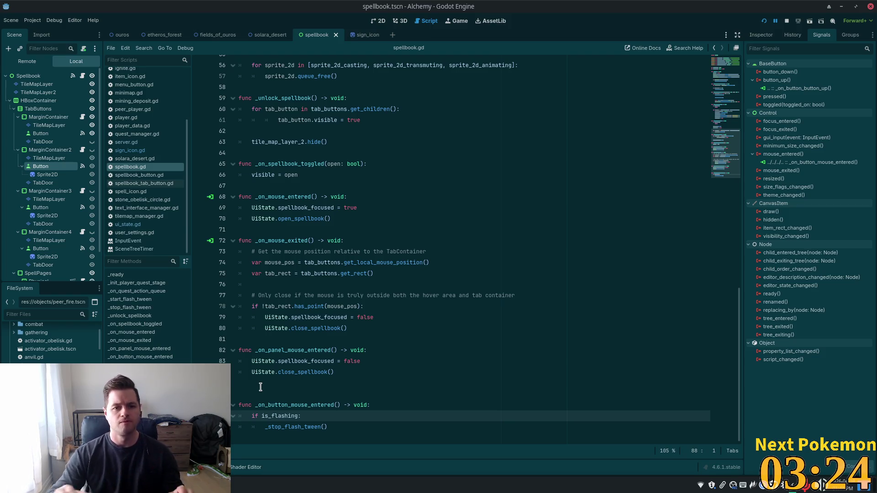
Step: Add UiState.sign_mouse_over("pecker") to the mouse-enter handler, save, and begin connecting mouse_exited
{"action": "left_click", "coordinate": [332, 435]}
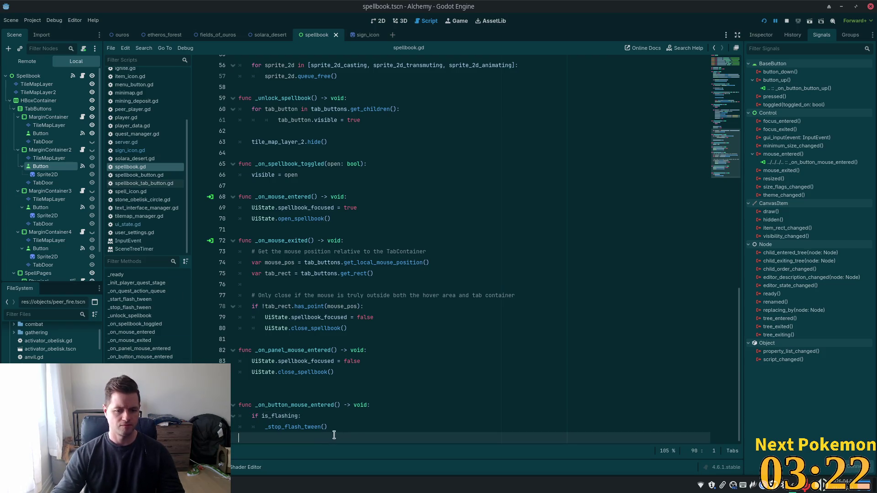
{"action": "key", "text": "Tab"}
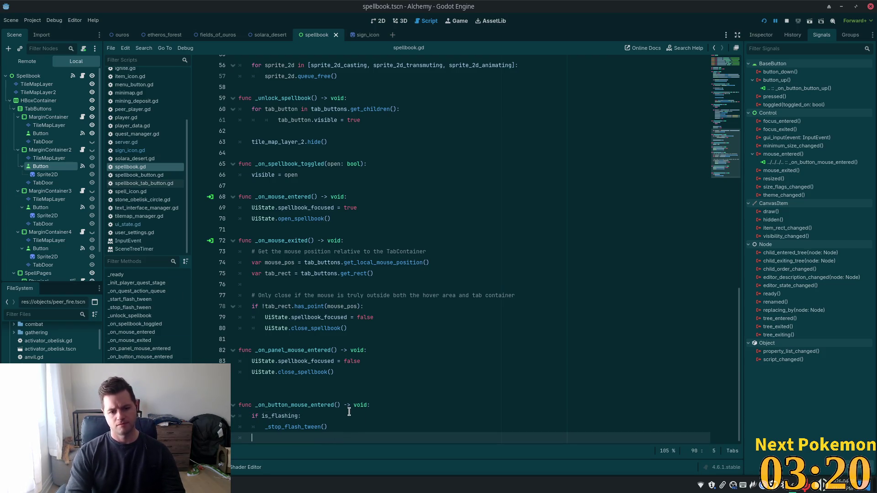
{"action": "key", "text": "Return"}
{"action": "type", "text": "iState."}
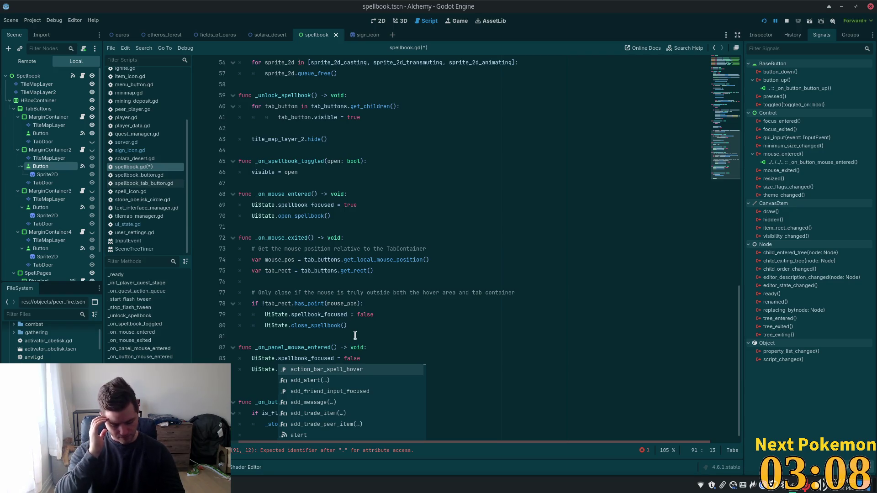
{"action": "type", "text": "sign"}
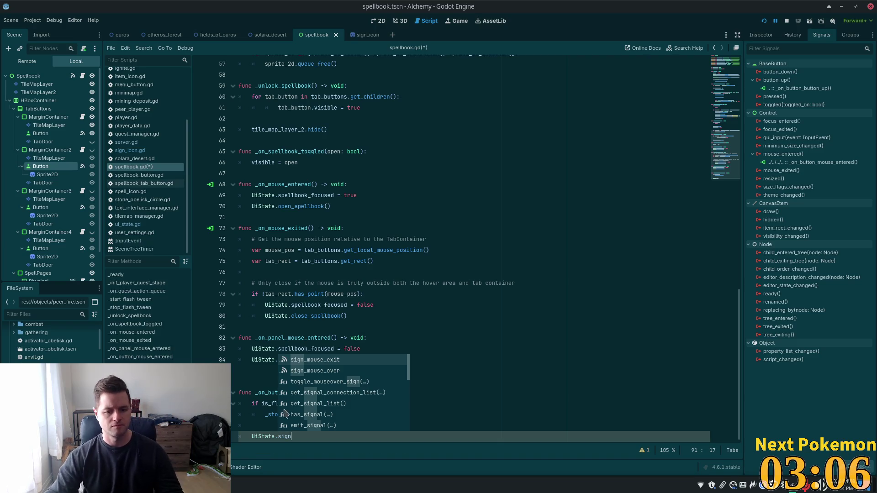
{"action": "left_click", "coordinate": [318, 371]}
{"action": "type", "text": "("}
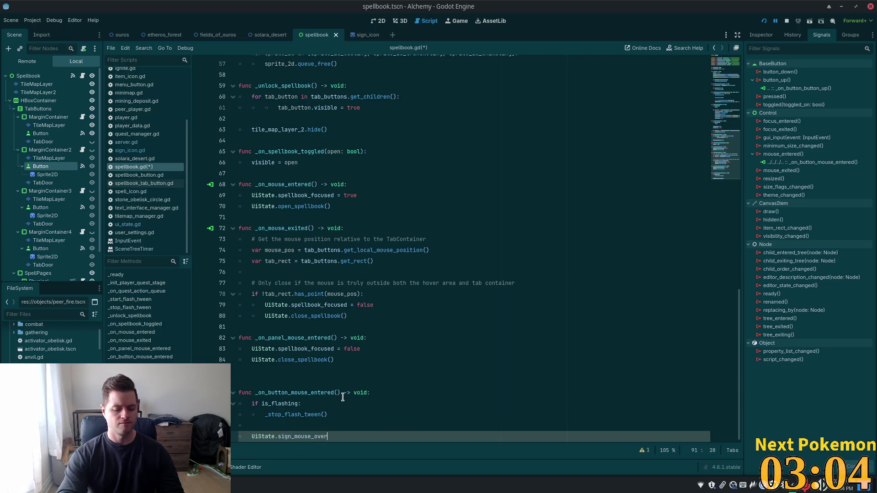
{"action": "type", "text": "\"pecker"}
{"action": "key", "text": "ctrl+s"}
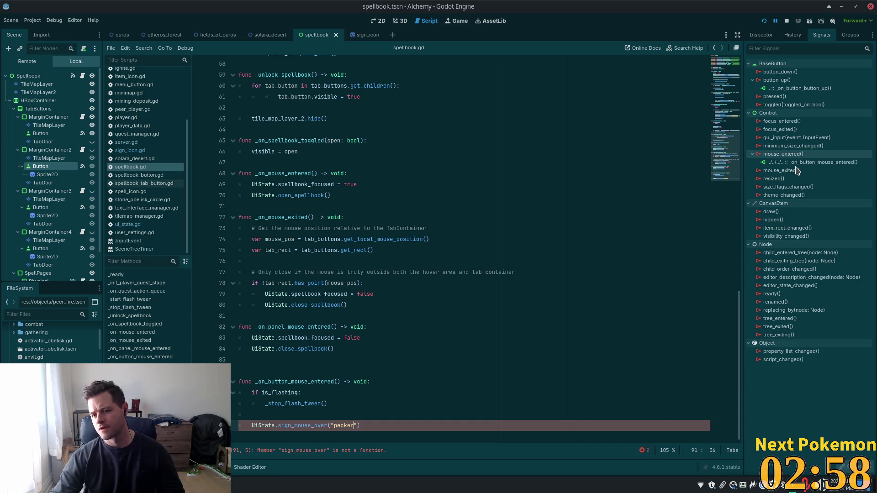
{"action": "mouse_move", "coordinate": [791, 172]}
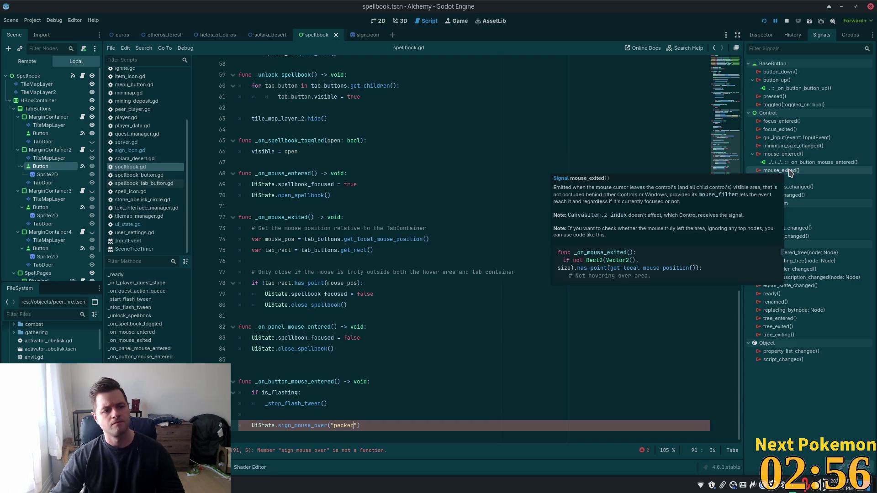
{"action": "double_click", "coordinate": [791, 172]}
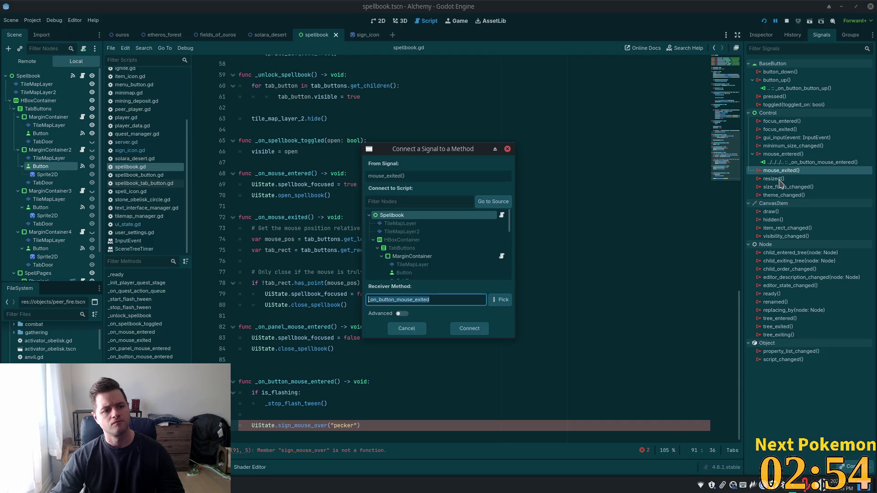
Step: Connect mouse_exited to _on_button_mouse_exited and select the toggle_mouseover_sign call in sign_icon.gd
{"action": "left_click", "coordinate": [470, 330]}
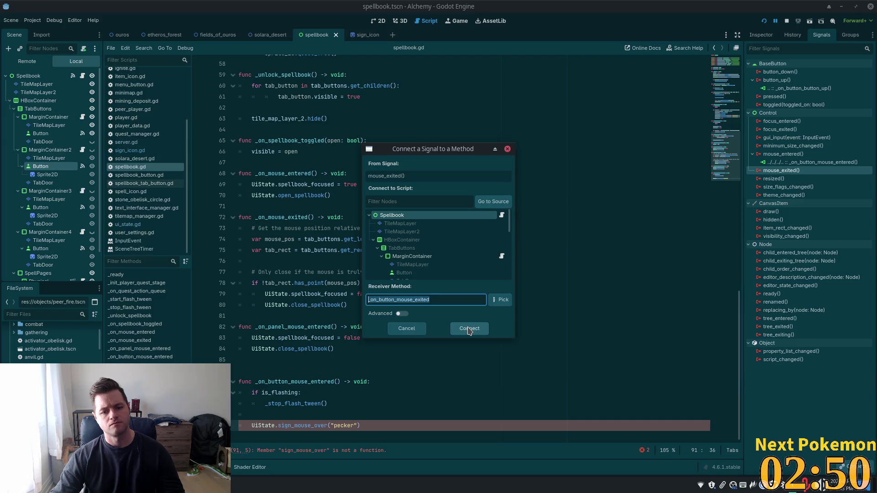
{"action": "left_click", "coordinate": [368, 34]}
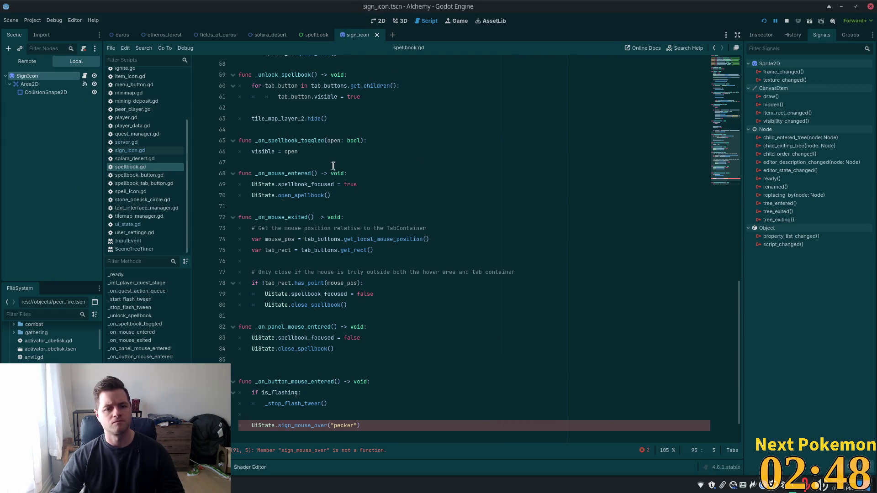
{"action": "left_click", "coordinate": [84, 77]}
{"action": "left_click_drag", "start_coordinate": [361, 150], "coordinate": [252, 146]}
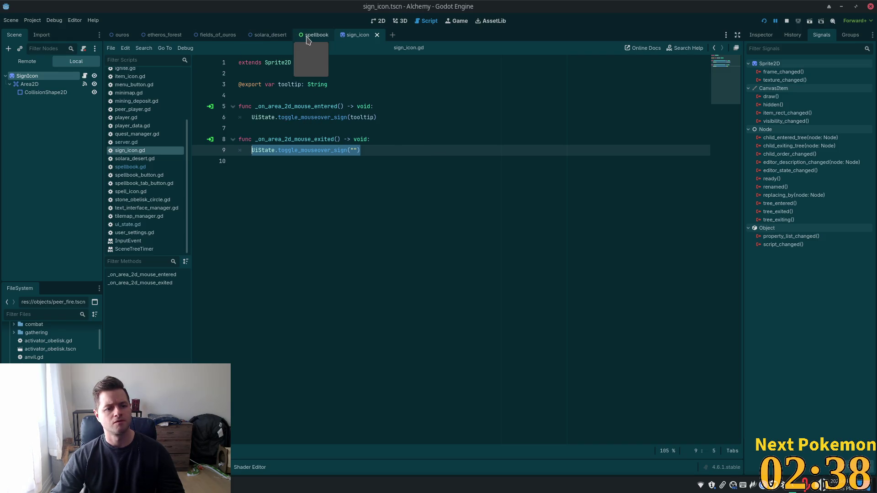
Step: Rename sign_mouse_over to toggle_mouseover_sign in spellbook.gd's mouse-enter handler on line 91
{"action": "left_click", "coordinate": [125, 167]}
{"action": "scroll", "coordinate": [362, 393], "scroll_direction": "down", "scroll_amount": 2}
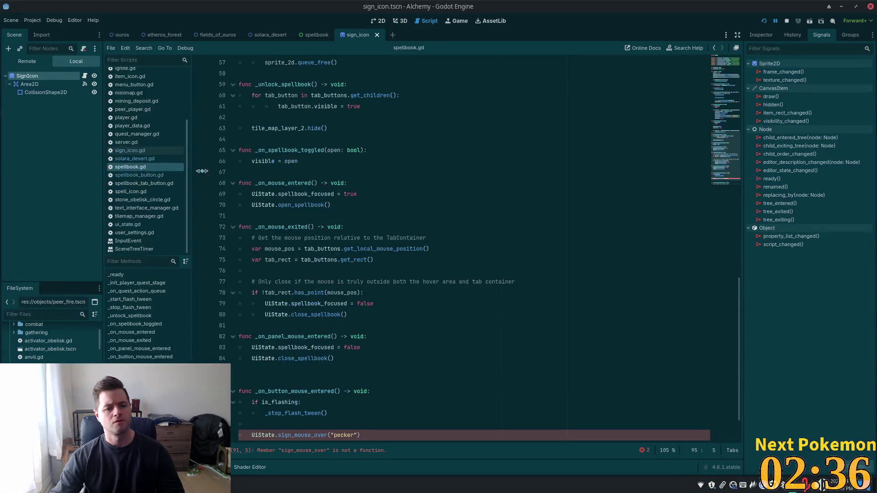
{"action": "left_click", "coordinate": [367, 379]}
{"action": "double_click", "coordinate": [303, 379]}
{"action": "type", "text": "toggle_"}
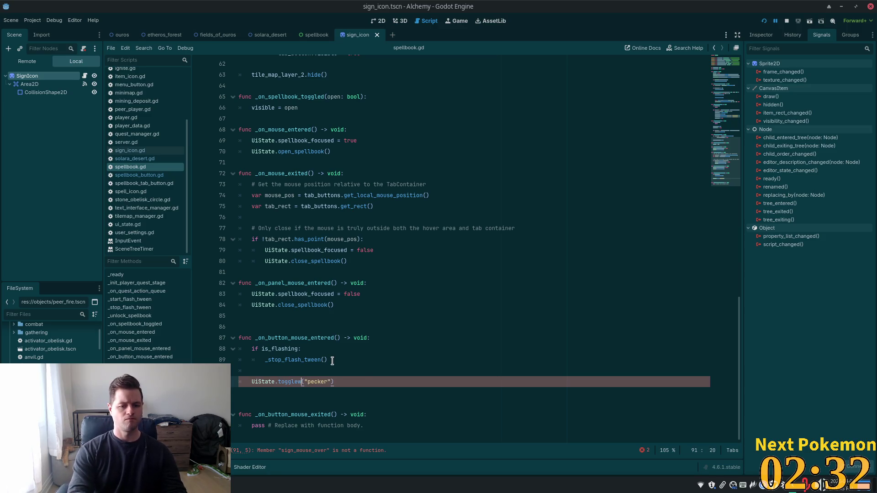
{"action": "type", "text": "mou"}
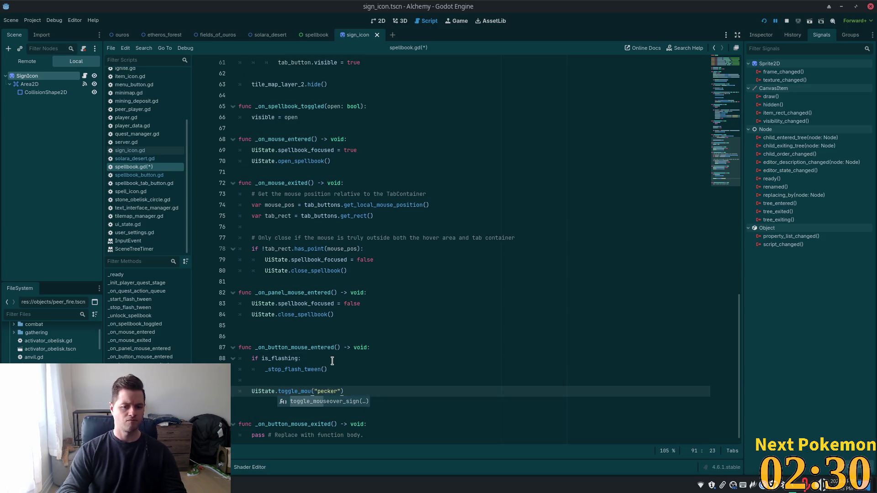
{"action": "key", "text": "Return"}
Step: Make _on_button_mouse_exited call toggle_mouseover_sign("") and save spellbook.gd
{"action": "scroll", "coordinate": [372, 389], "scroll_direction": "down", "scroll_amount": 1}
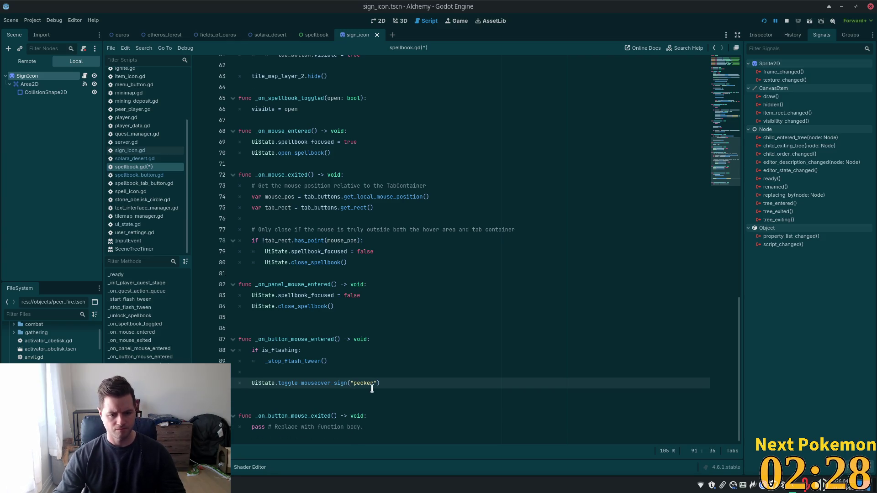
{"action": "left_click_drag", "start_coordinate": [365, 427], "coordinate": [266, 415]}
{"action": "left_click_drag", "start_coordinate": [387, 385], "coordinate": [251, 385]}
{"action": "key", "text": "ctrl+c"}
{"action": "left_click_drag", "start_coordinate": [359, 427], "coordinate": [256, 428]}
{"action": "key", "text": "shift+Home"}
{"action": "key", "text": "ctrl+v"}
{"action": "left_click", "coordinate": [276, 402]}
{"action": "key", "text": "BackSpace"}
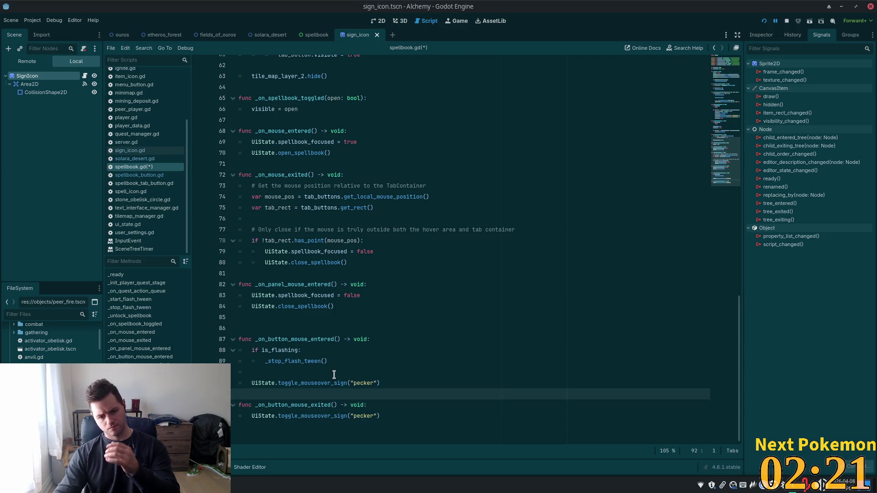
{"action": "key", "text": "ctrl+s"}
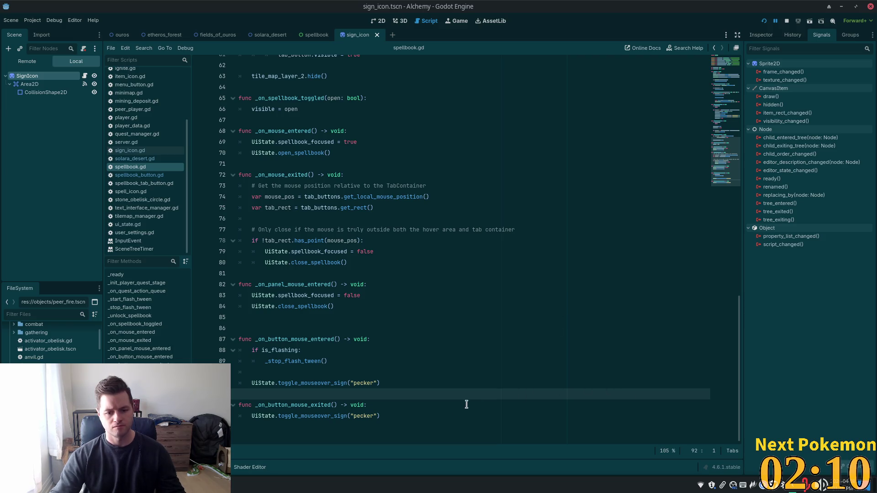
{"action": "double_click", "coordinate": [356, 416]}
{"action": "key", "text": "BackSpace"}
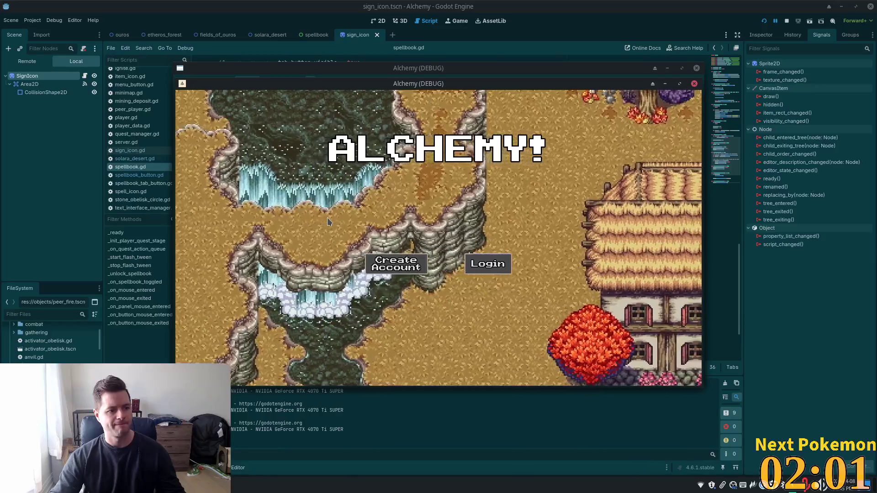
Step: Walk the first character into town, toggle its skills and settings panels, then move the second character
{"action": "key", "text": "Down"}
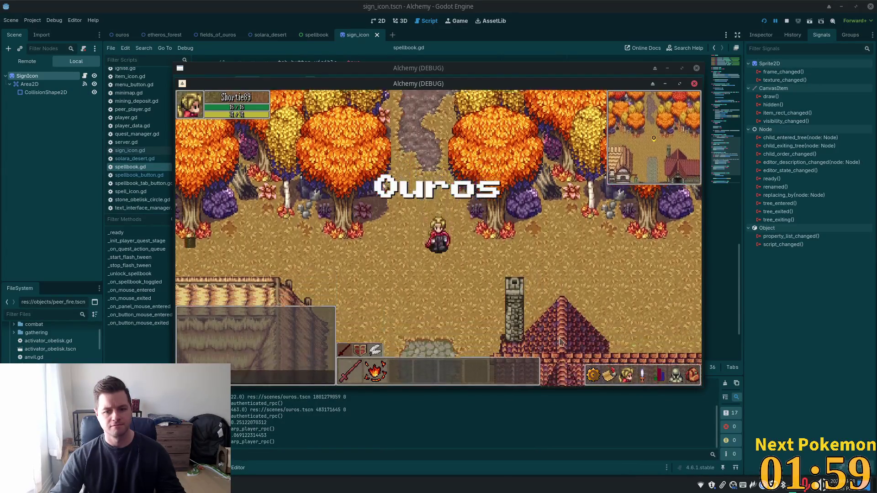
{"action": "left_click", "coordinate": [642, 376]}
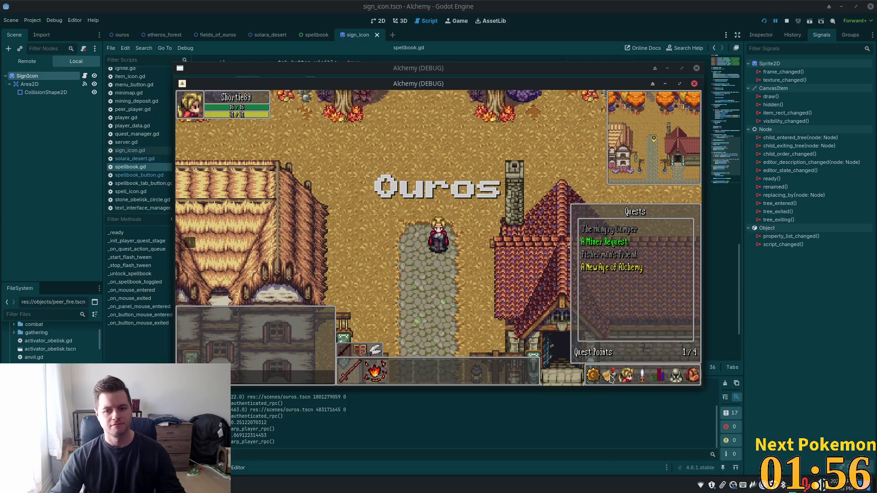
{"action": "left_click", "coordinate": [594, 377]}
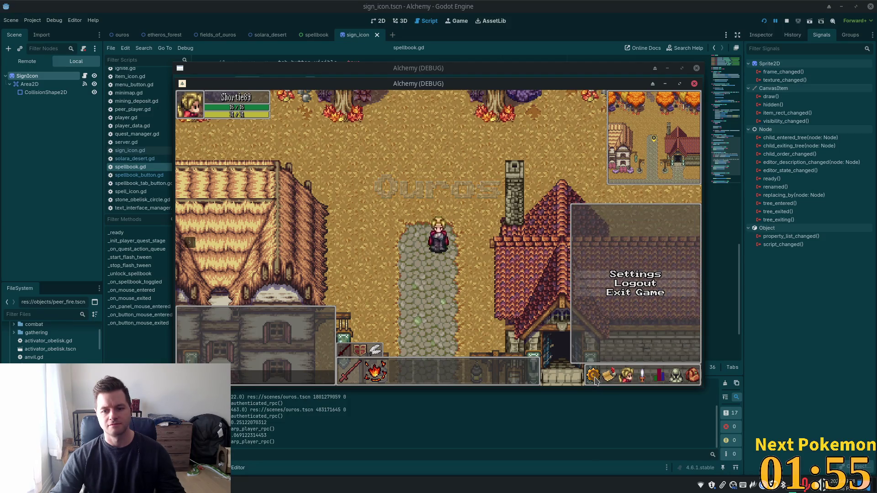
{"action": "left_click", "coordinate": [642, 376]}
{"action": "left_click", "coordinate": [642, 376]}
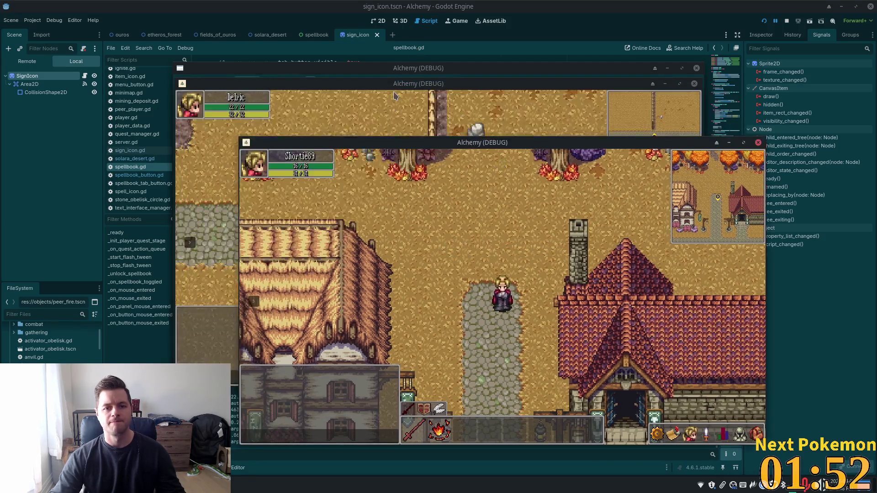
{"action": "left_click", "coordinate": [396, 95]}
{"action": "key", "text": "a"}
Step: Cycle the second character's skills, inventory, equipment and stats tabs to test the hover sign, then close
{"action": "left_click", "coordinate": [643, 378]}
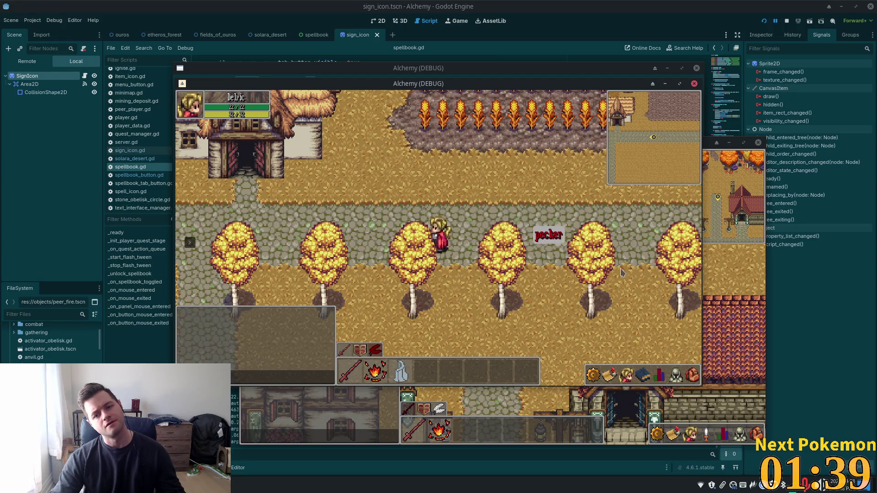
{"action": "left_click", "coordinate": [693, 375]}
{"action": "left_click", "coordinate": [676, 375]}
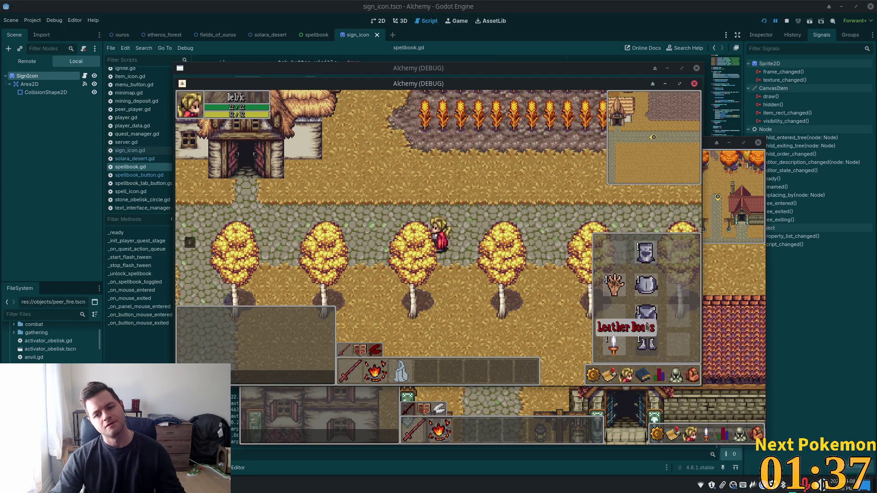
{"action": "left_click", "coordinate": [645, 374]}
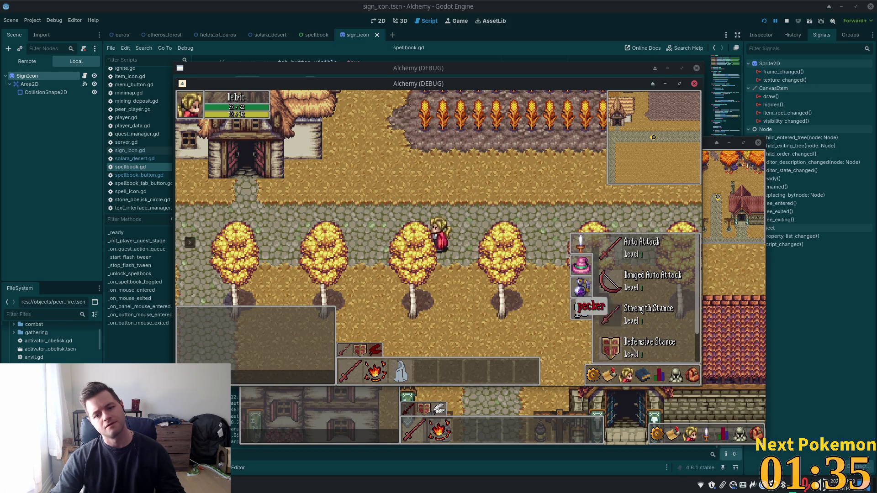
{"action": "left_click", "coordinate": [675, 375]}
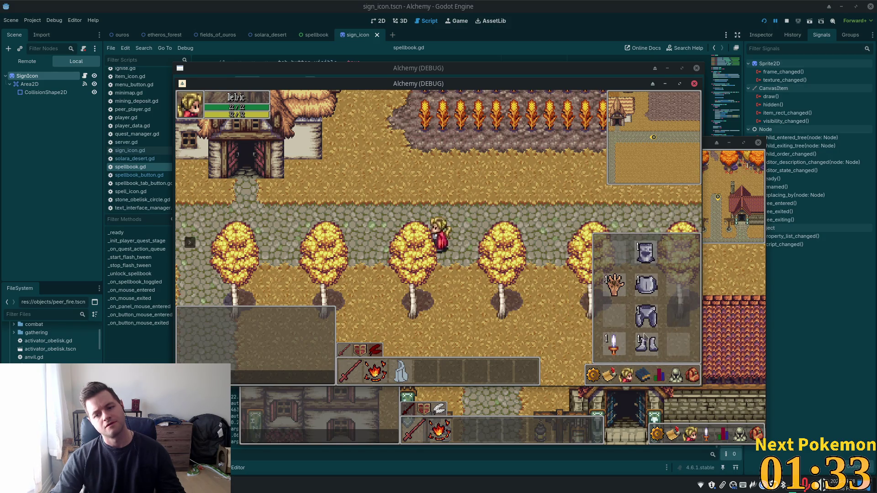
{"action": "left_click", "coordinate": [659, 375]}
{"action": "left_click", "coordinate": [643, 375]}
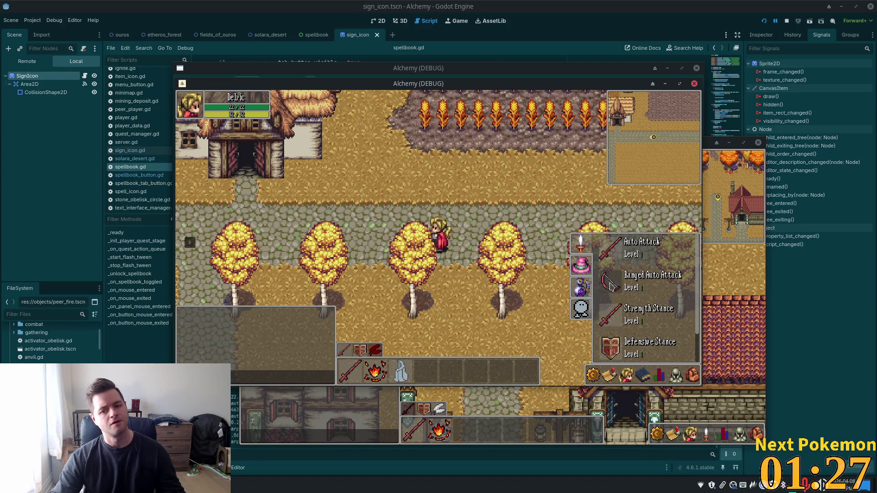
{"action": "left_click", "coordinate": [497, 204]}
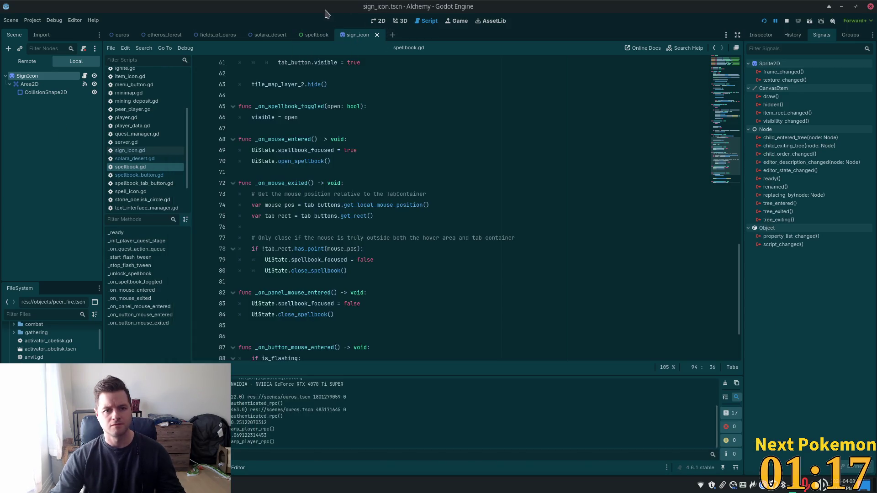
Step: Back in Godot, jump to _on_button_mouse_exited and select its toggle_mouseover_sign call on line 94
{"action": "left_click", "coordinate": [329, 14]}
{"action": "left_click", "coordinate": [311, 36]}
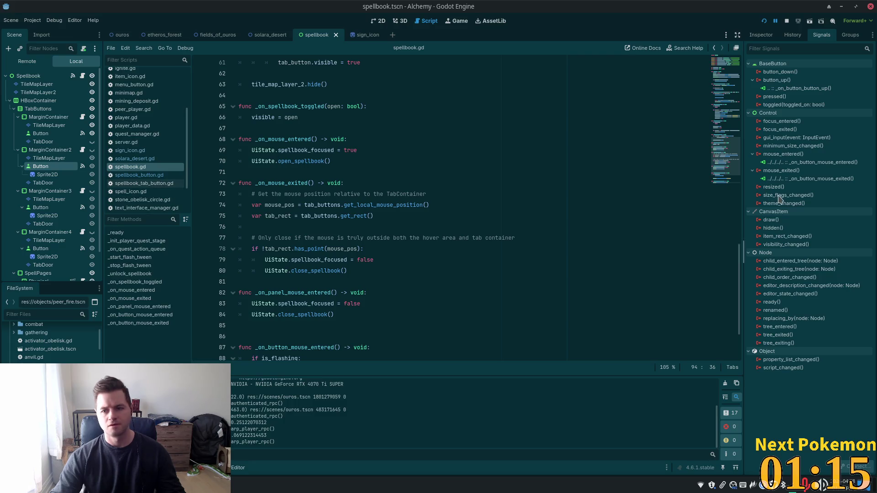
{"action": "double_click", "coordinate": [776, 179]}
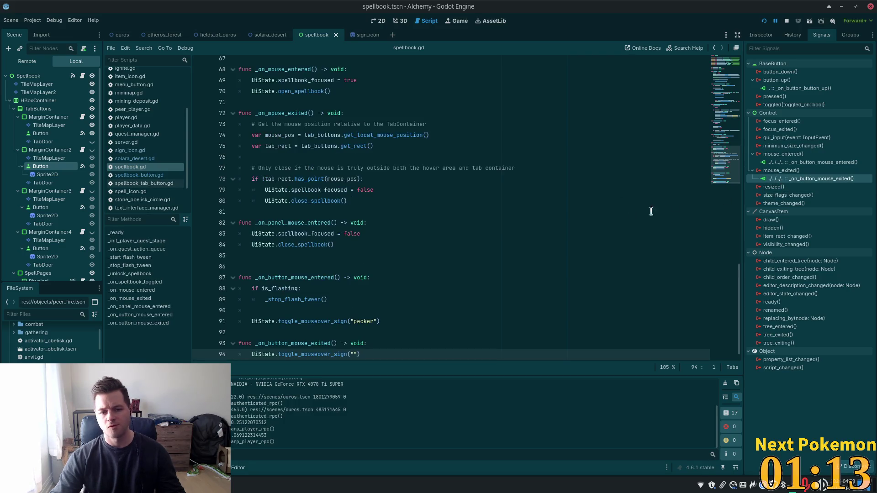
{"action": "double_click", "coordinate": [313, 347]}
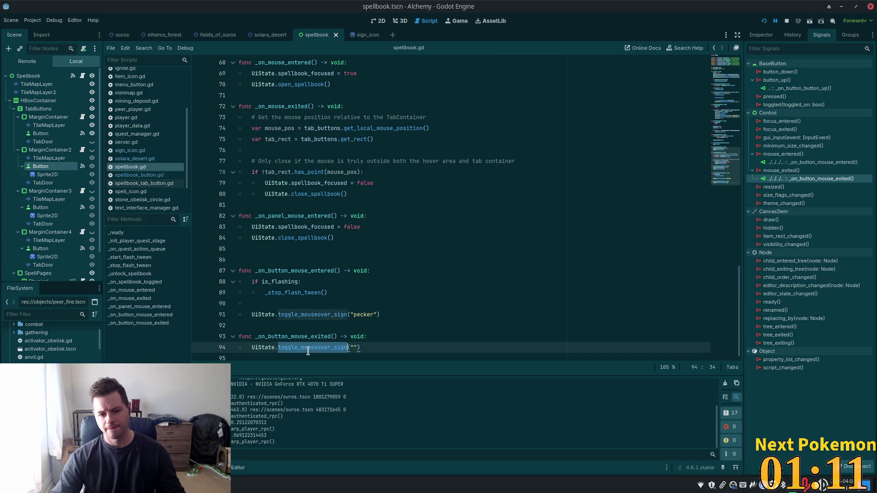
Step: Compare with sign_icon.gd's calls, then return to spellbook.gd at lines 83 and 92
{"action": "left_click", "coordinate": [361, 35]}
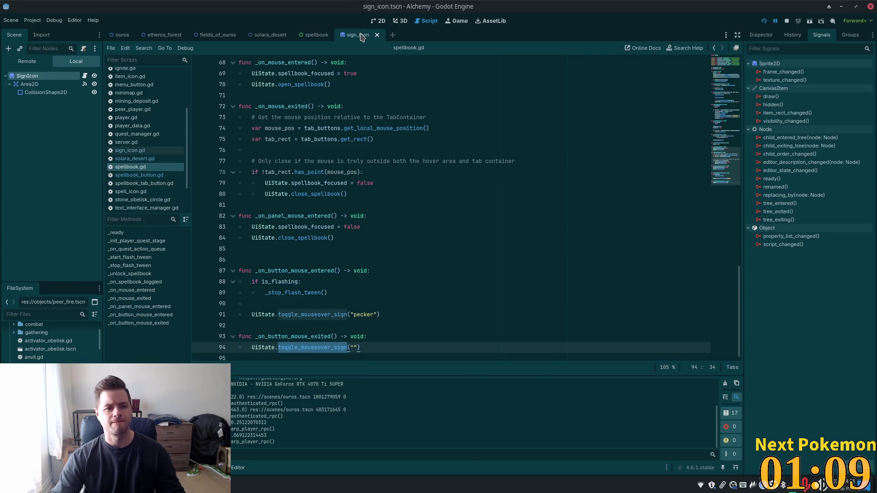
{"action": "left_click", "coordinate": [149, 150]}
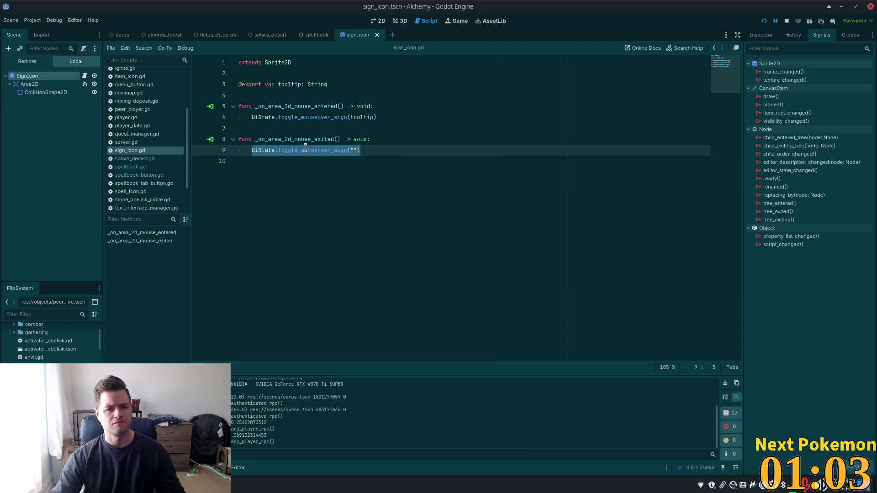
{"action": "mouse_move", "coordinate": [311, 150]}
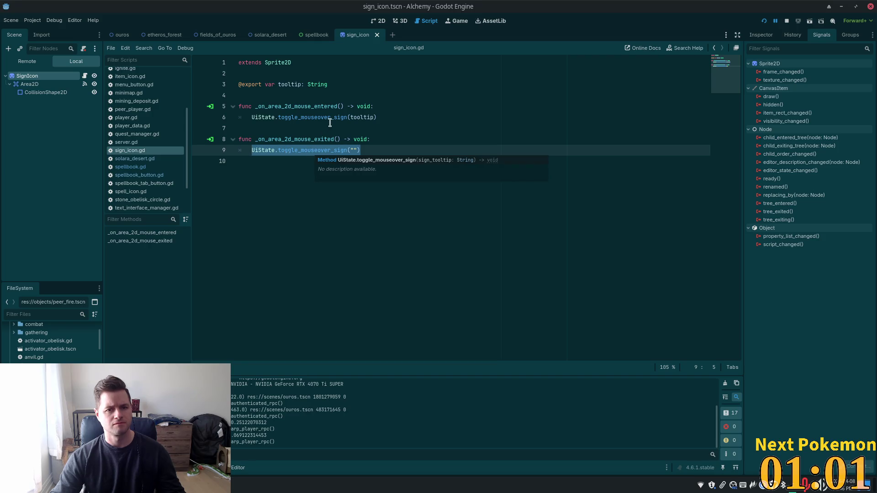
{"action": "left_click", "coordinate": [169, 168]}
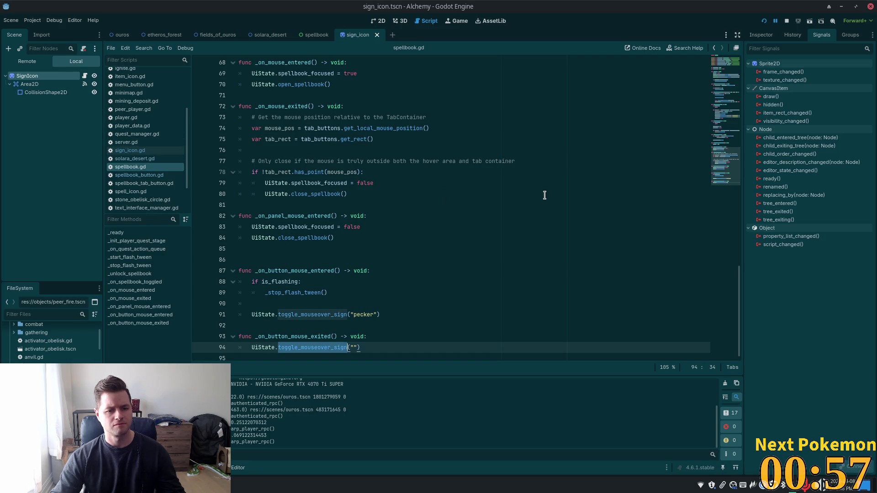
{"action": "left_click", "coordinate": [472, 228]}
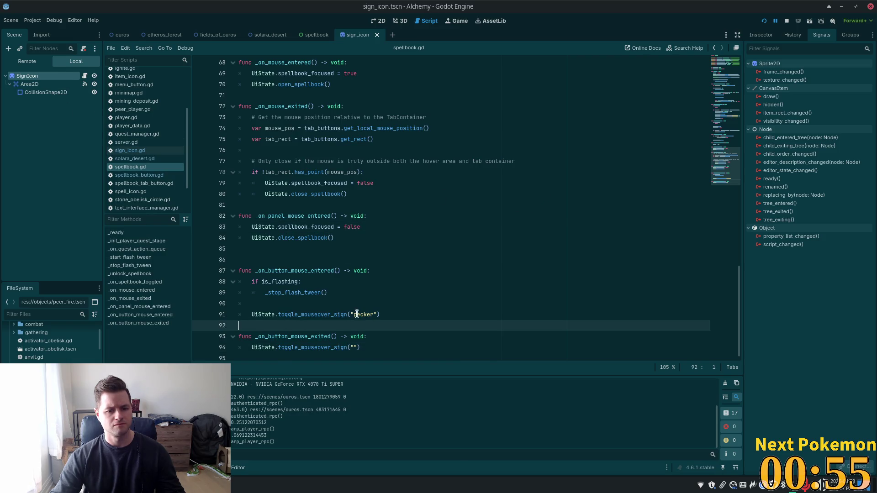
{"action": "left_click", "coordinate": [292, 324]}
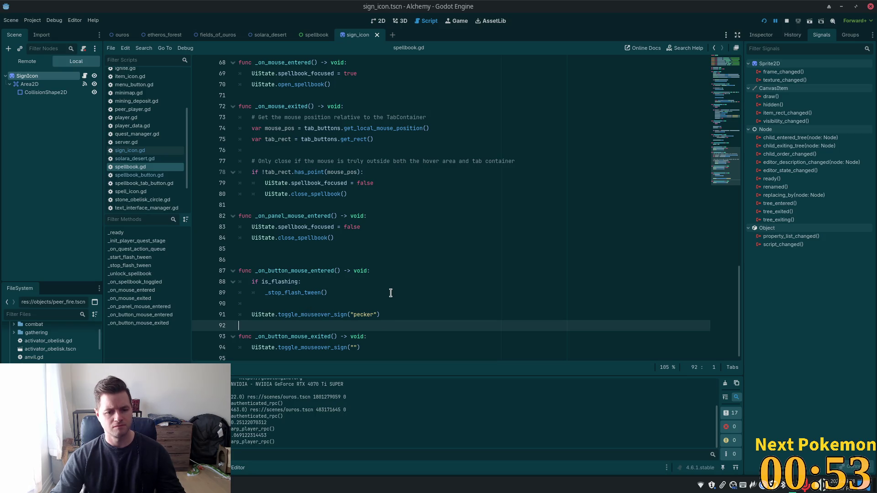